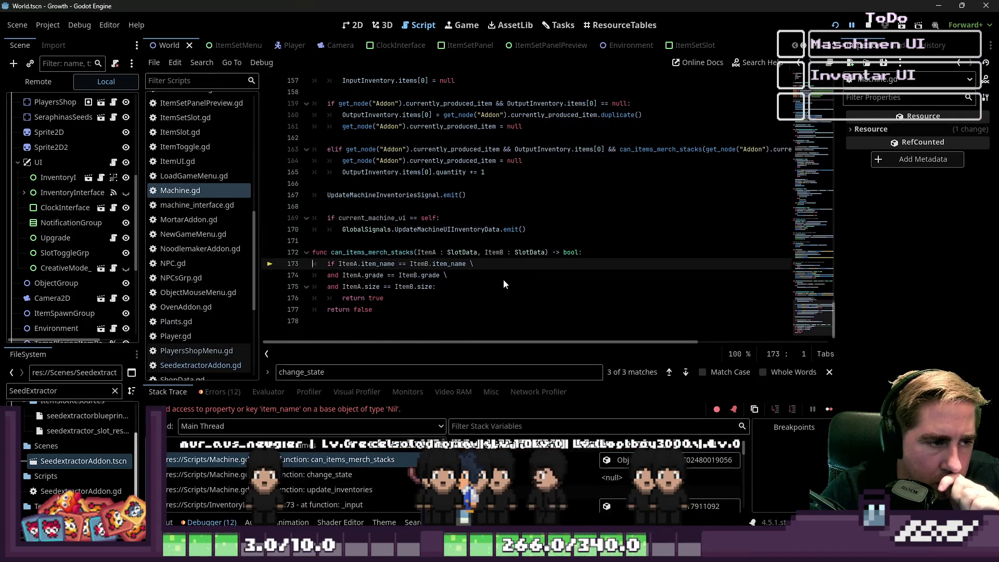
Inspect the change_state and can_items_merch_stacks frames in the debugger's stack trace
scroll(384, 286, up, 1)
double_click(384, 286)
click(324, 474)
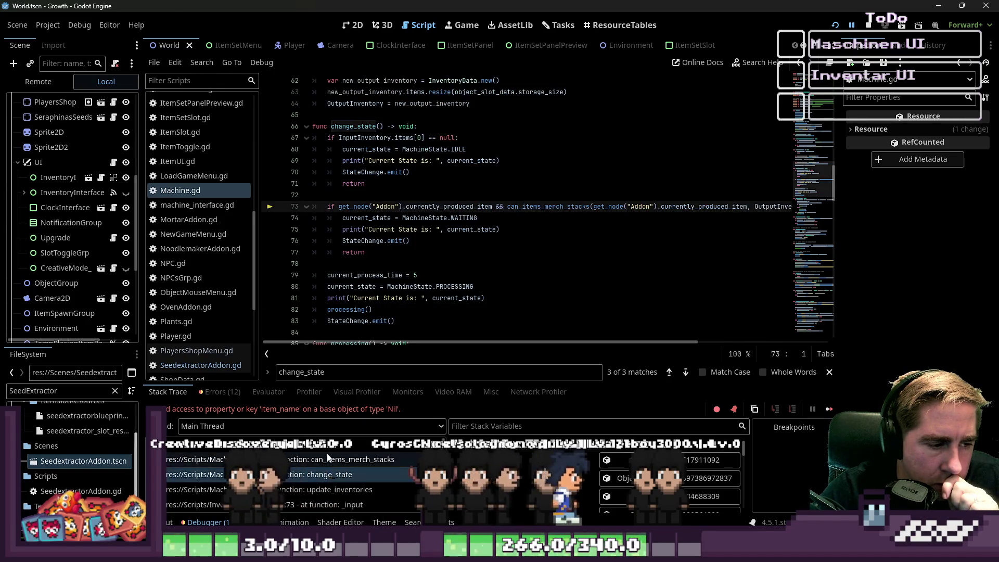
click(320, 459)
click(320, 475)
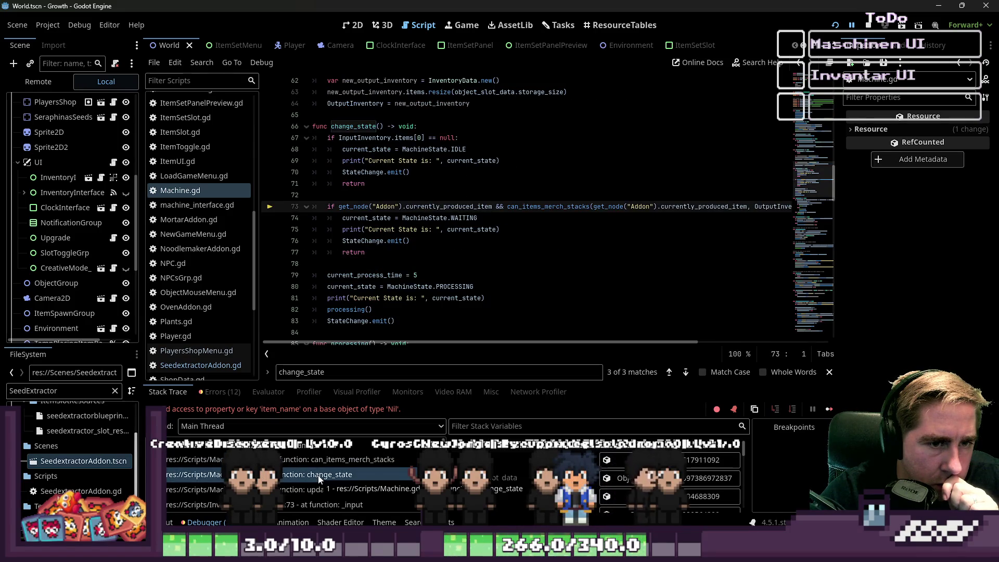
scroll(494, 468, down, 3)
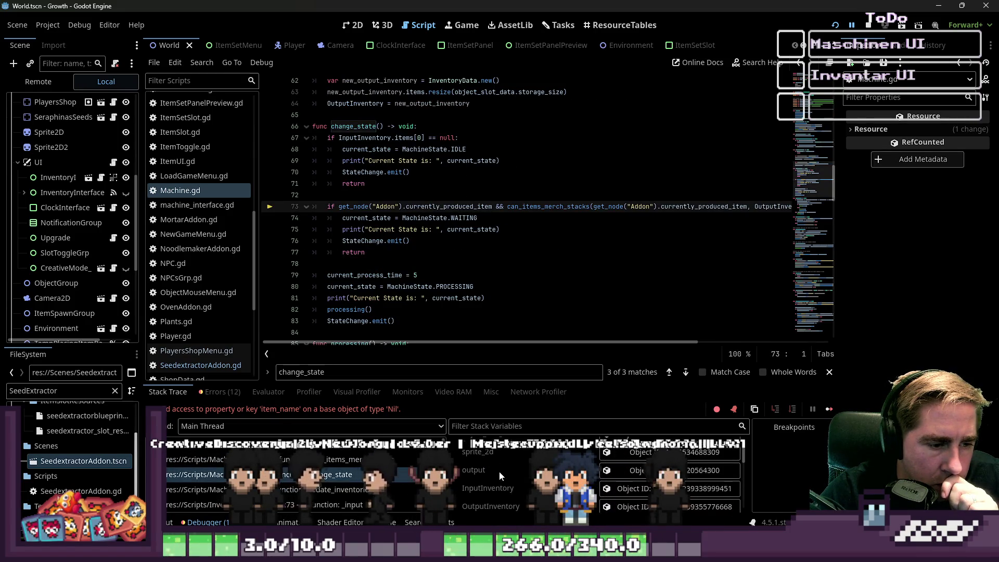
key(Up)
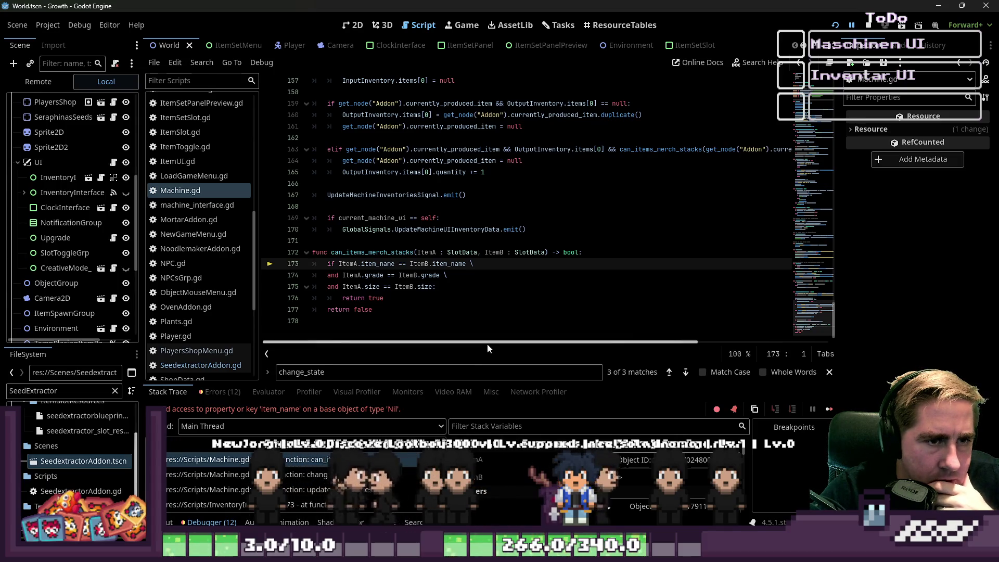
mouse_move(487, 344)
mouse_down()
mouse_move(676, 346)
mouse_move(478, 353)
mouse_up()
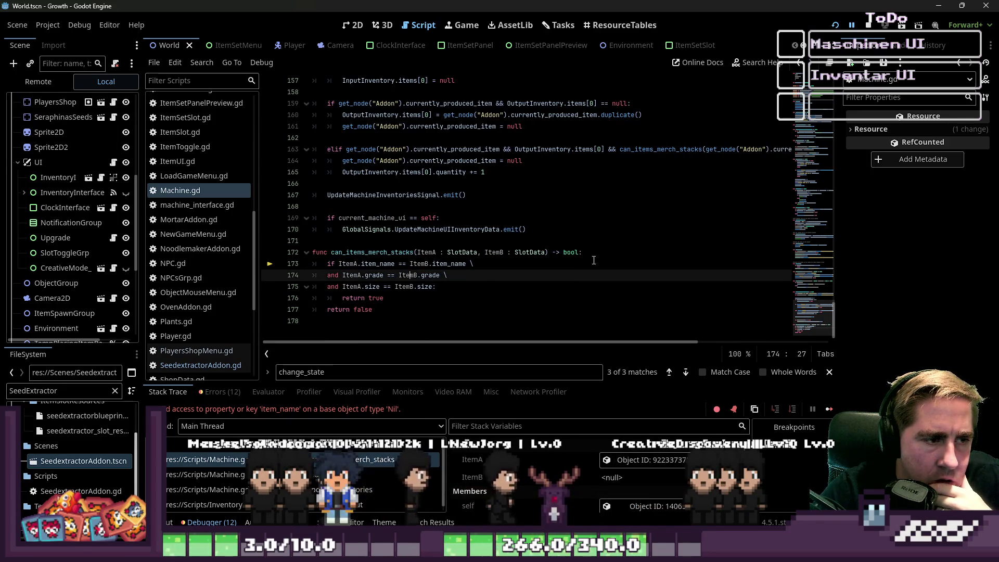
Move the item_name comparison in can_items_merch_stacks onto its own line below the if
click(571, 260)
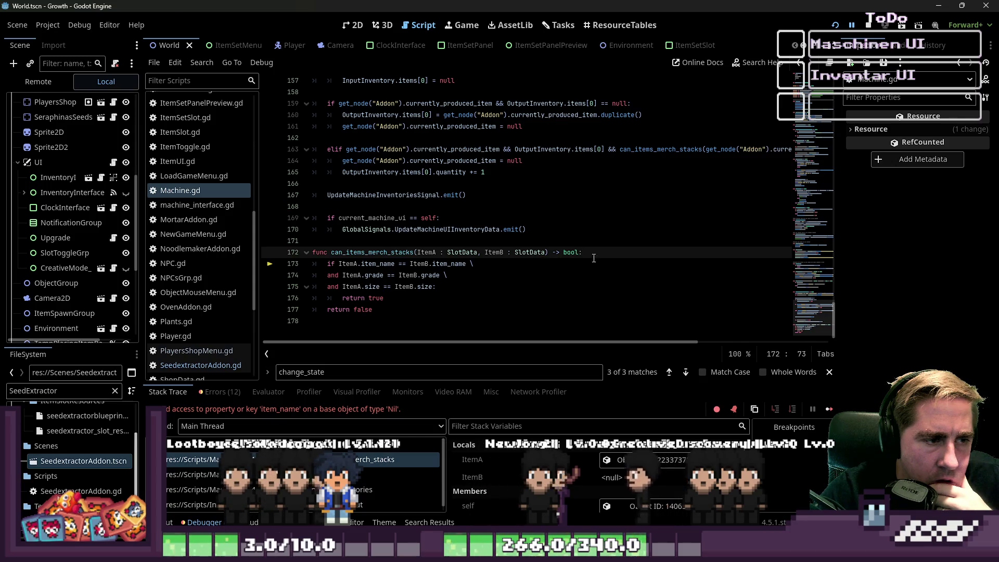
key(Down)
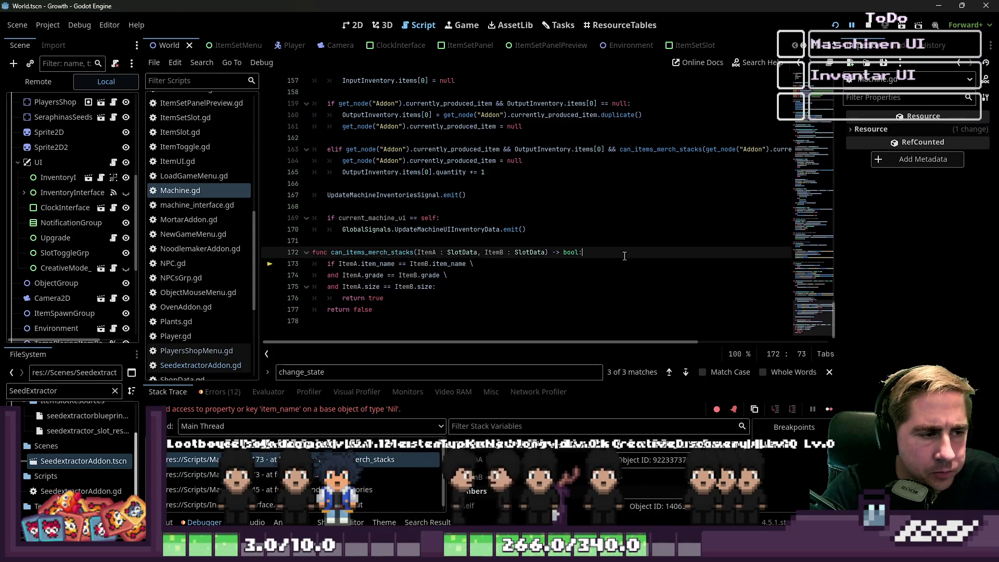
key(ctrl+Left)
key(ctrl+Left)
key(ctrl+Left)
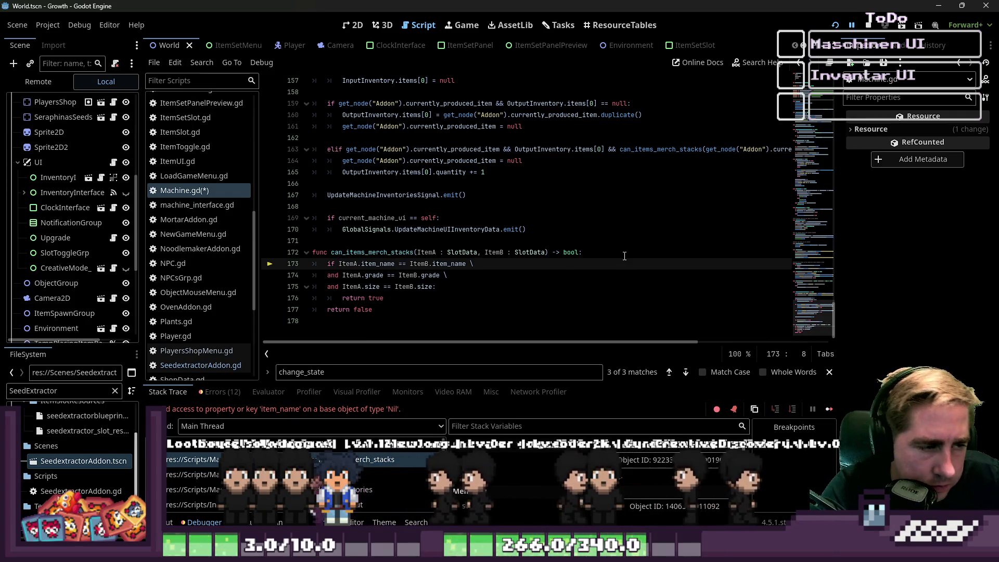
key(Return)
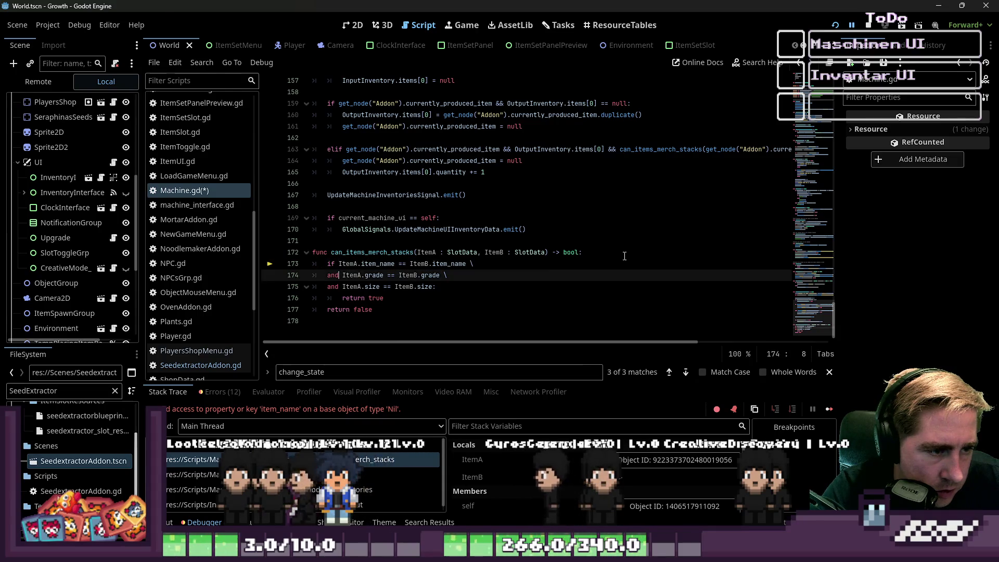
key(ctrl+z)
key(Return)
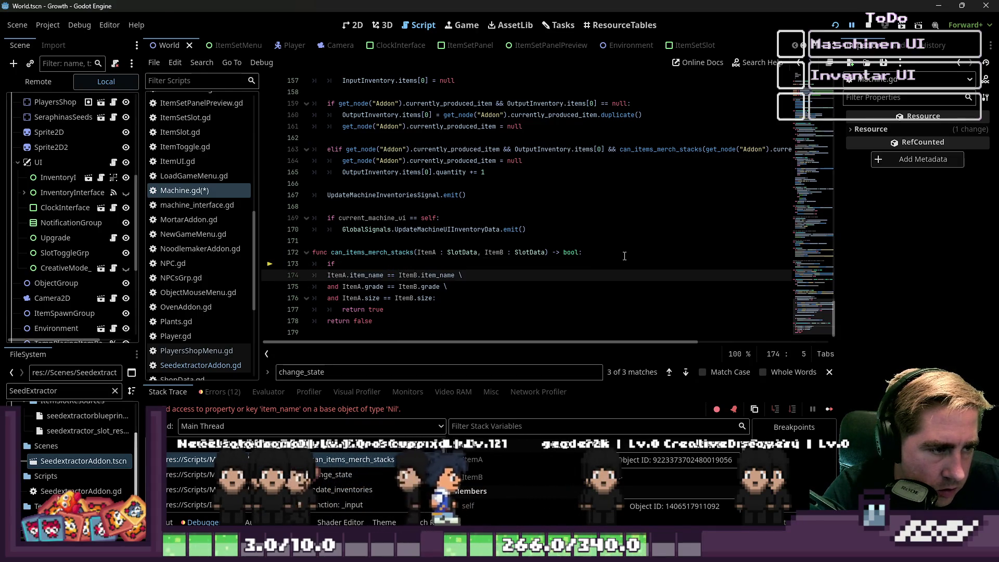
key(Up)
key(End)
Make line 173 read 'if ItemA and ItemB \' and prefix the name check with 'and'
text(It)
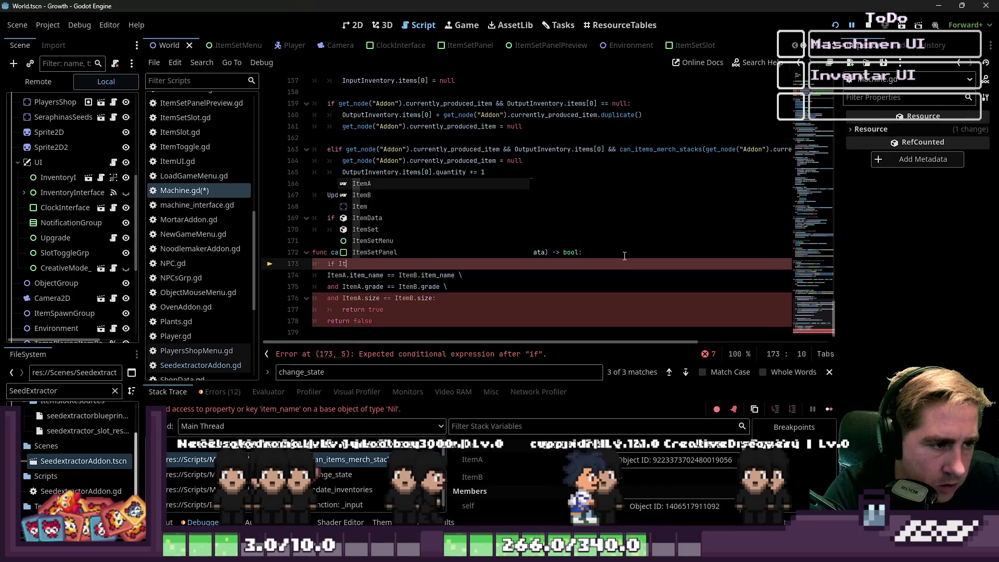
text(emA != null and)
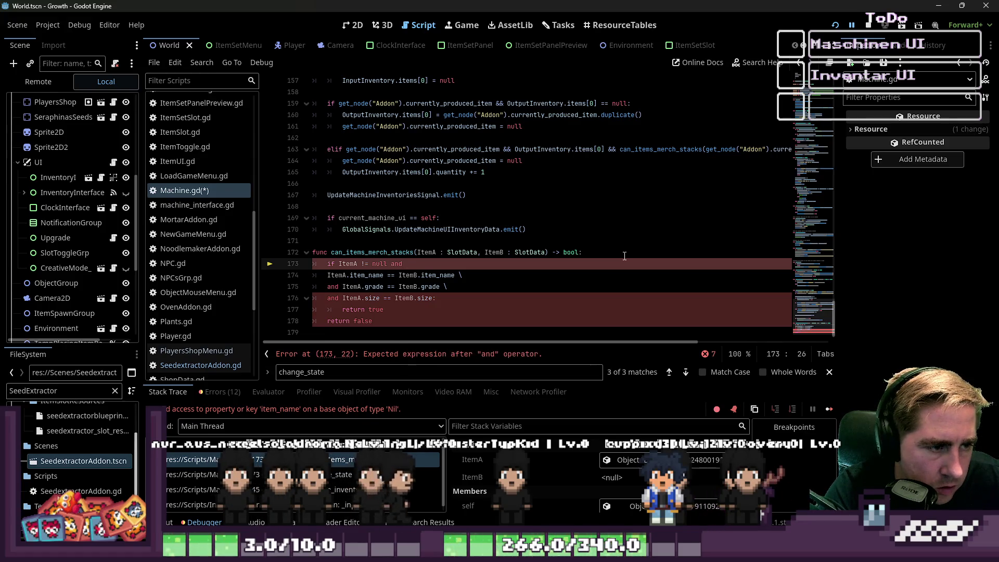
text(ItemB)
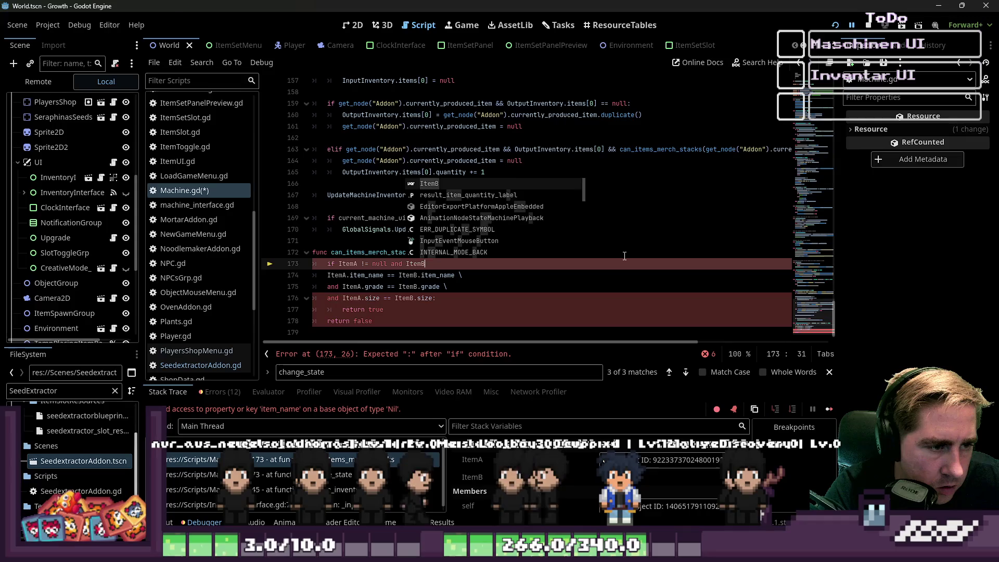
text( != null)
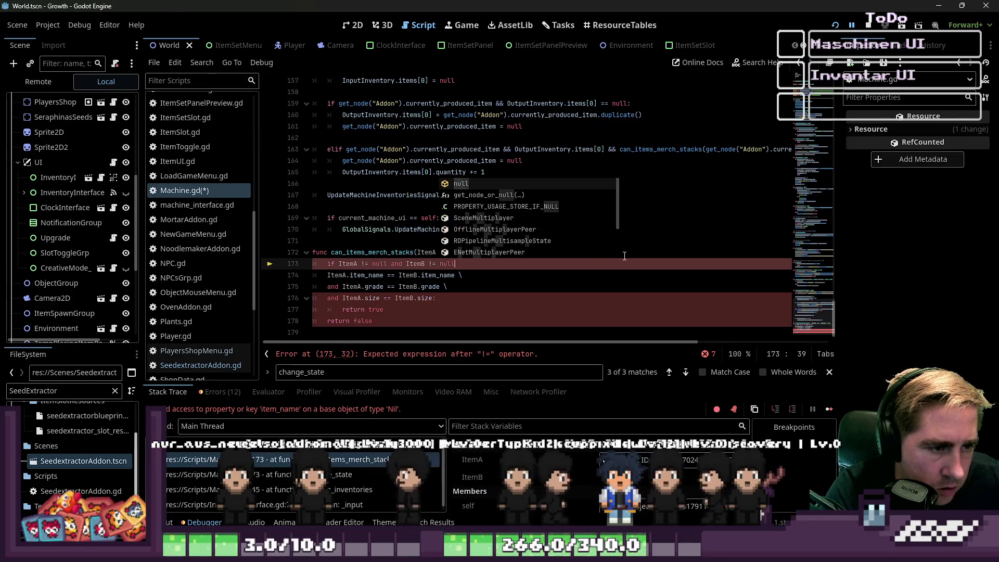
key(Escape)
key(shift+Left)
key(shift+Left)
key(shift+Left)
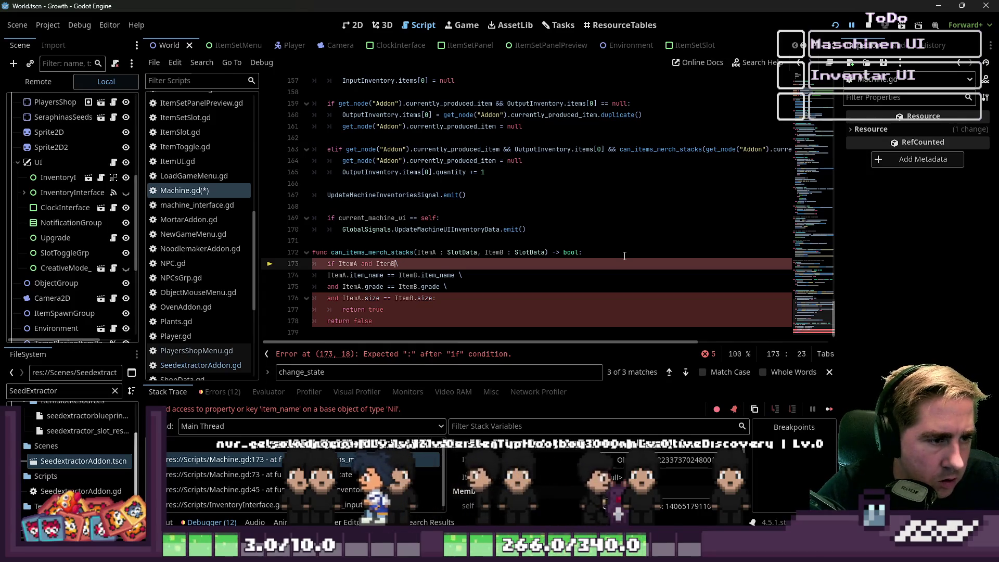
key(Down)
key(Home)
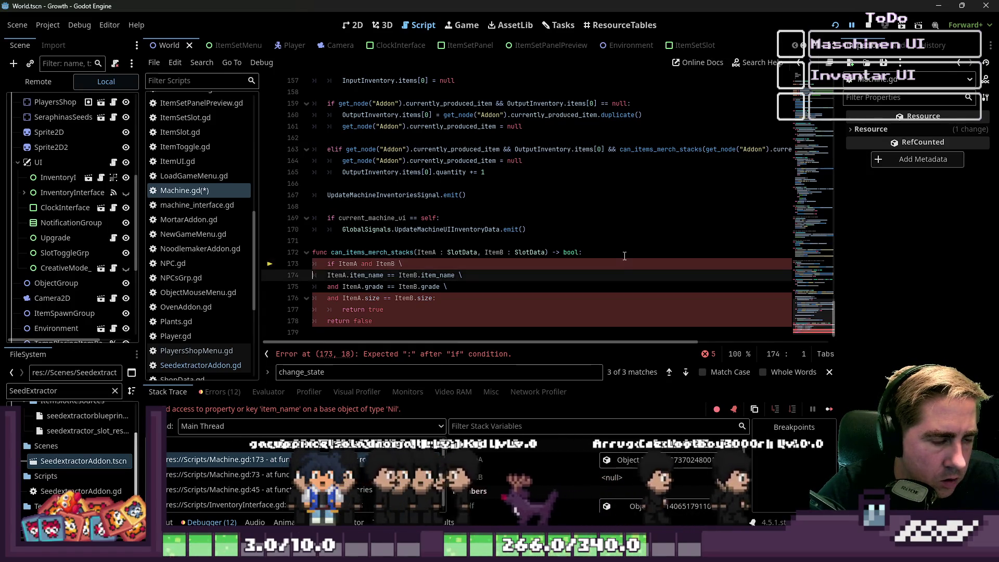
key(Up)
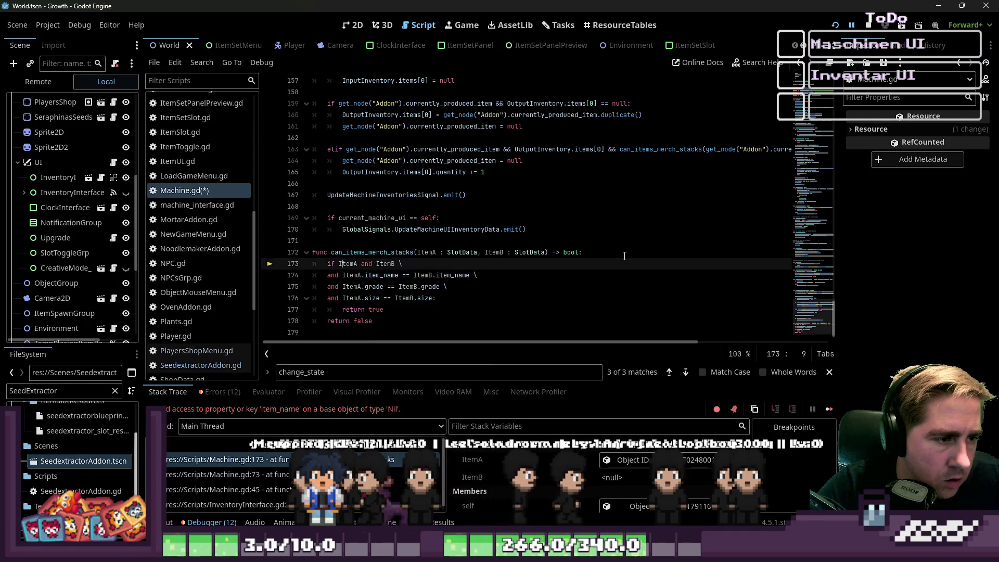
click(698, 134)
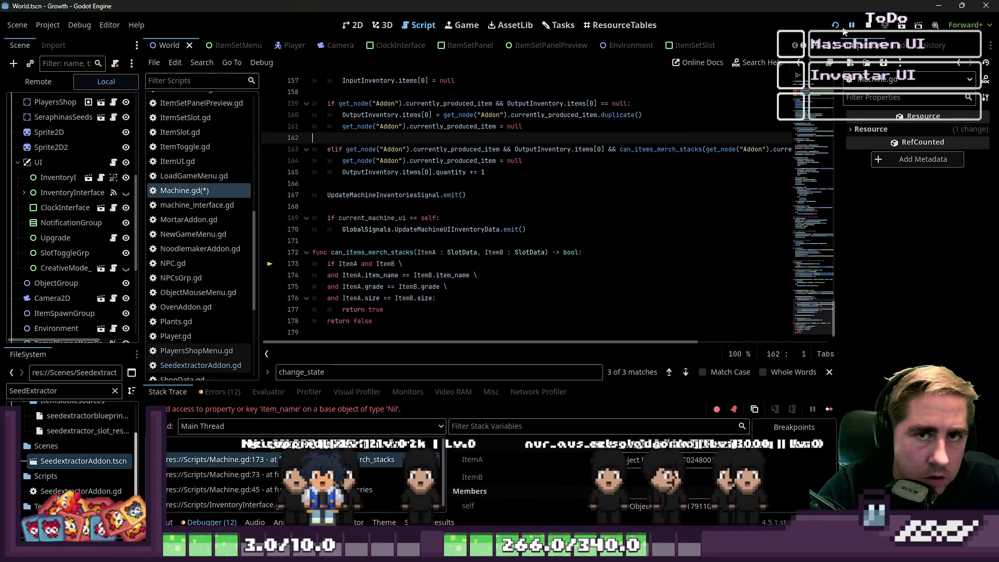
Stop the game and delete the get_node("Addon") and OutputInventory.items[0] checks from line 163's elif
click(836, 25)
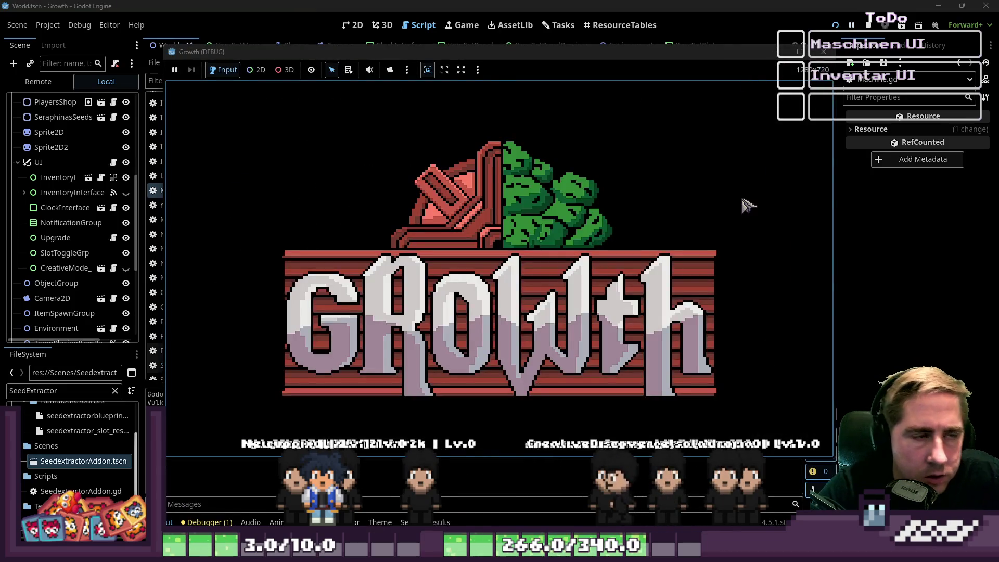
click(868, 25)
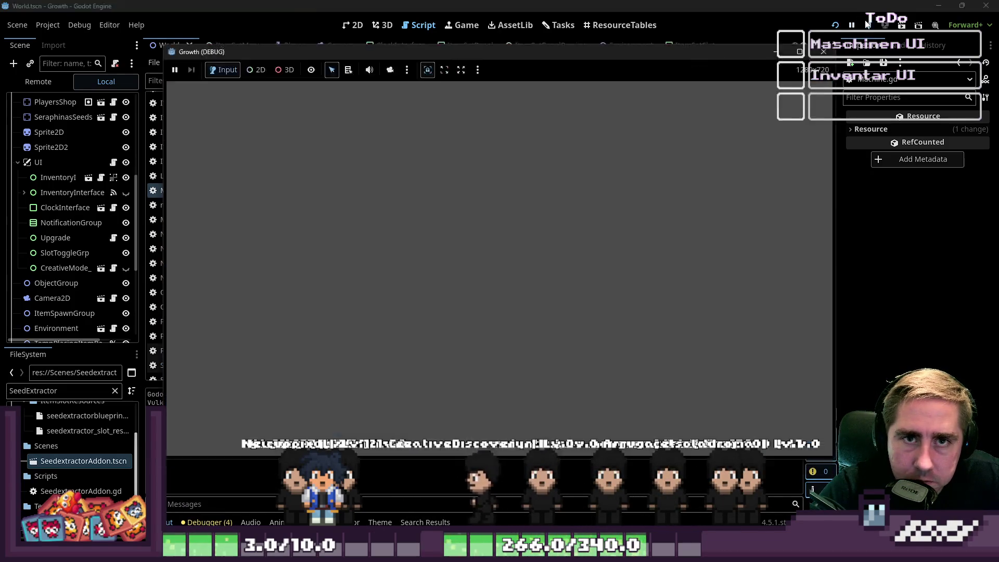
drag(612, 343, 763, 309)
click(362, 183)
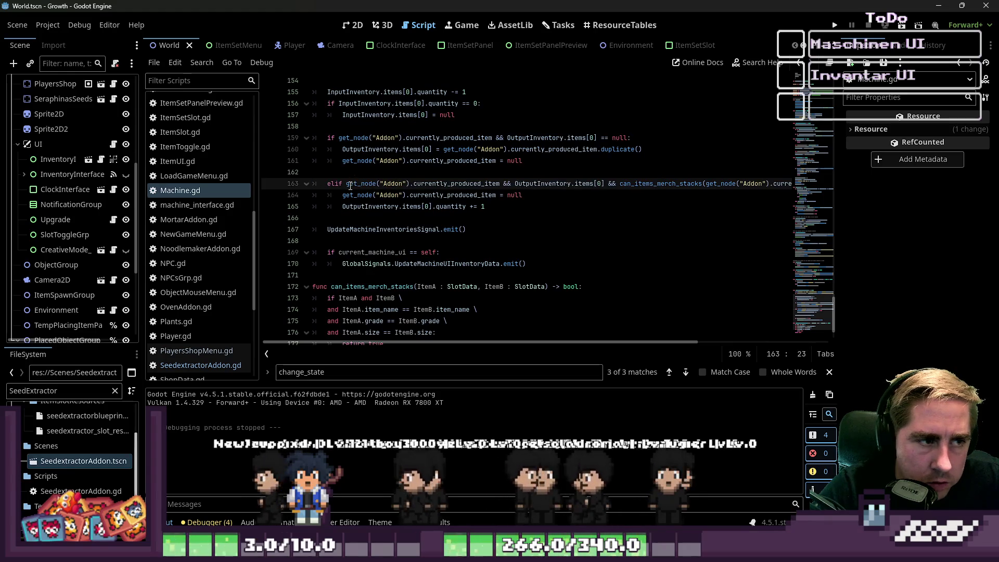
click(356, 185)
drag(518, 190, 601, 186)
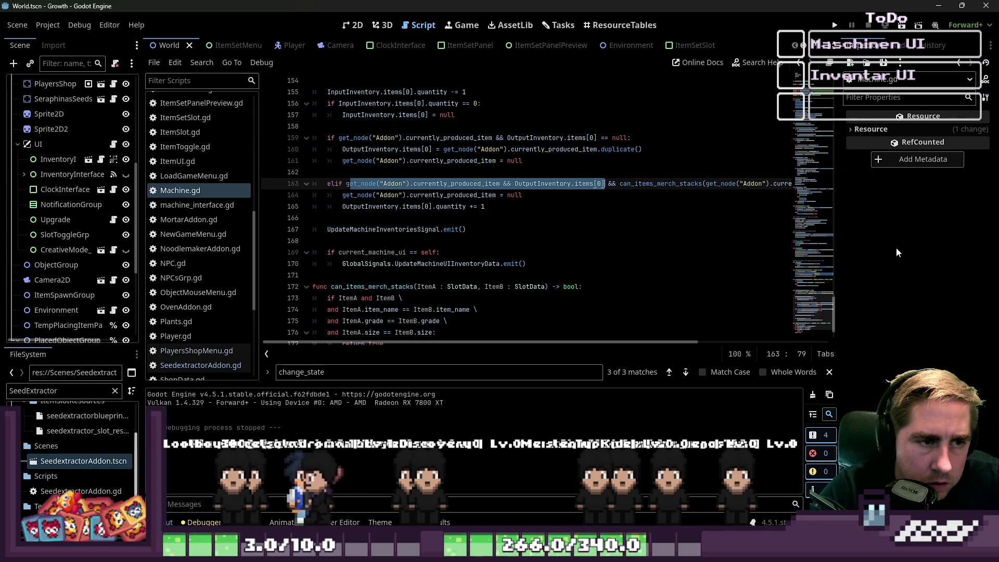
key(Delete)
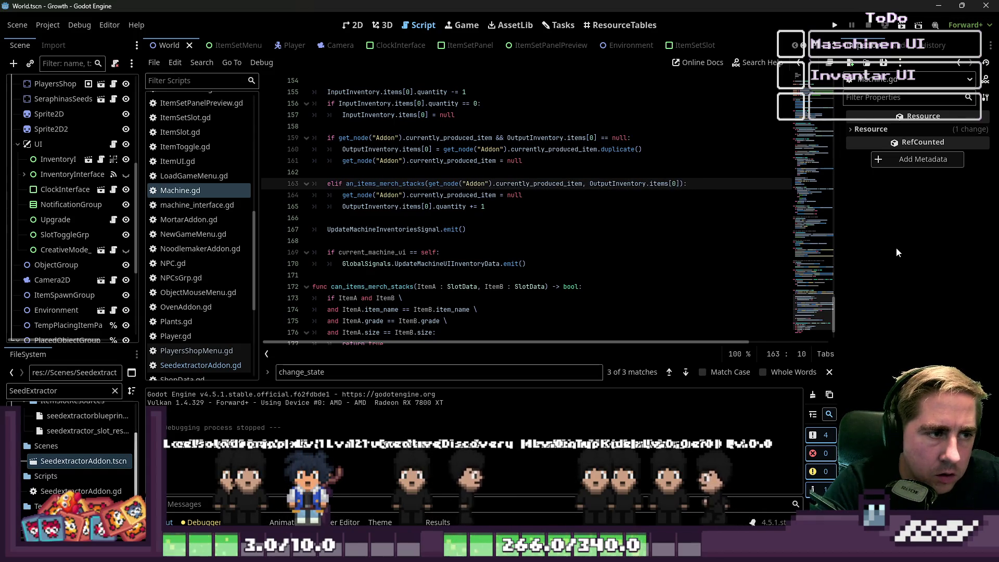
Save and run the game, start with a new character, and open the machine's panel
text(c)
click(631, 149)
key(ctrl+s)
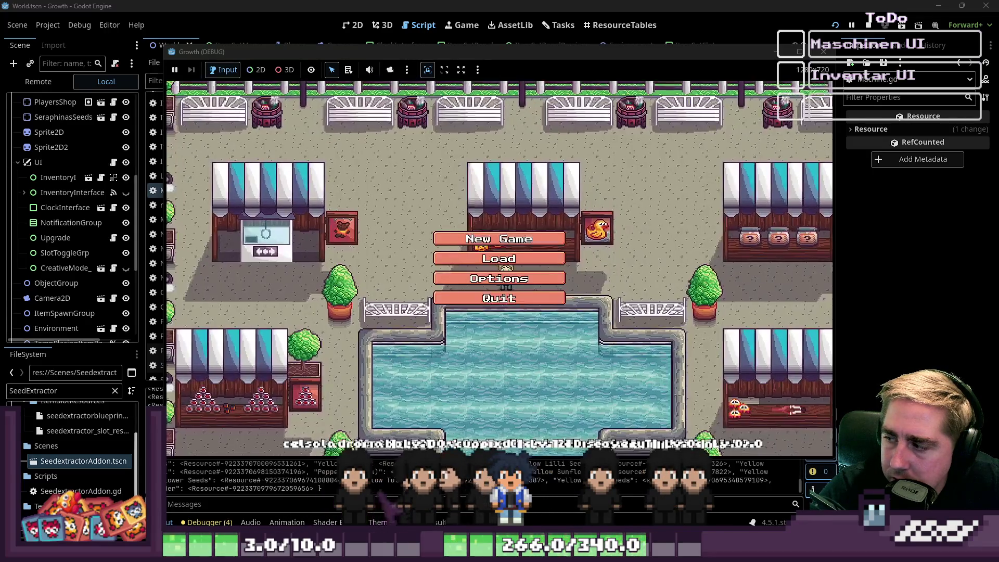
click(490, 245)
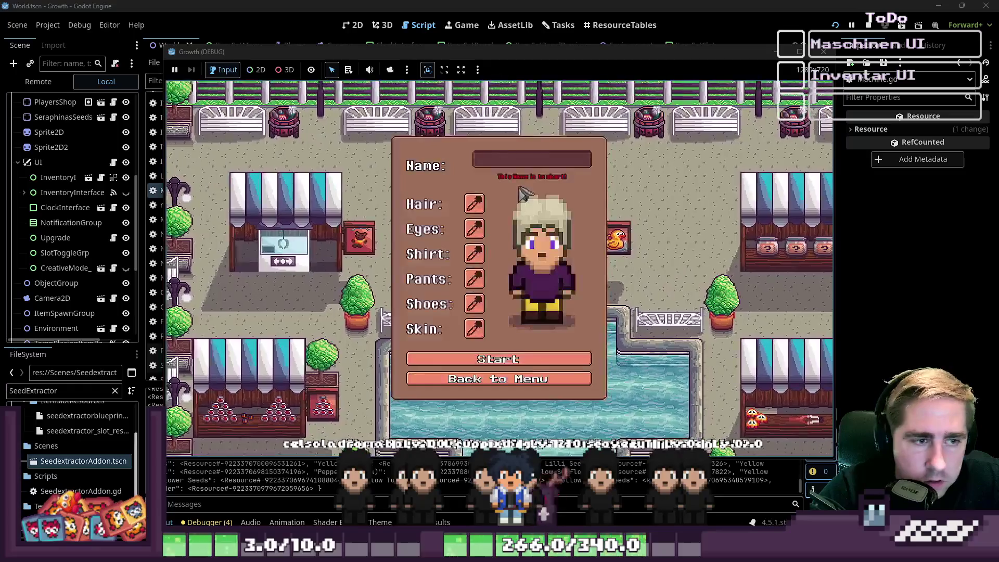
text(xcyfd)
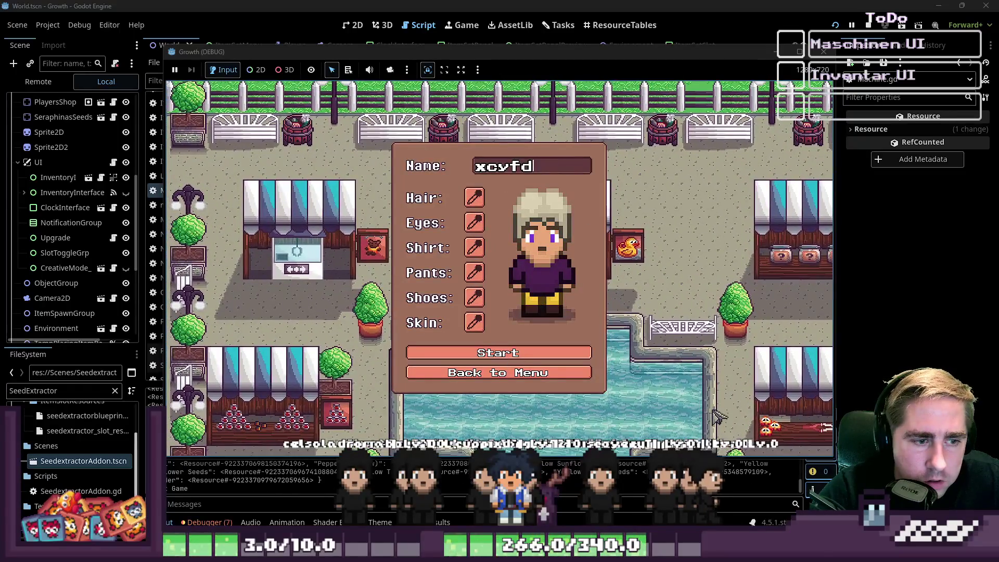
click(509, 352)
key(a)
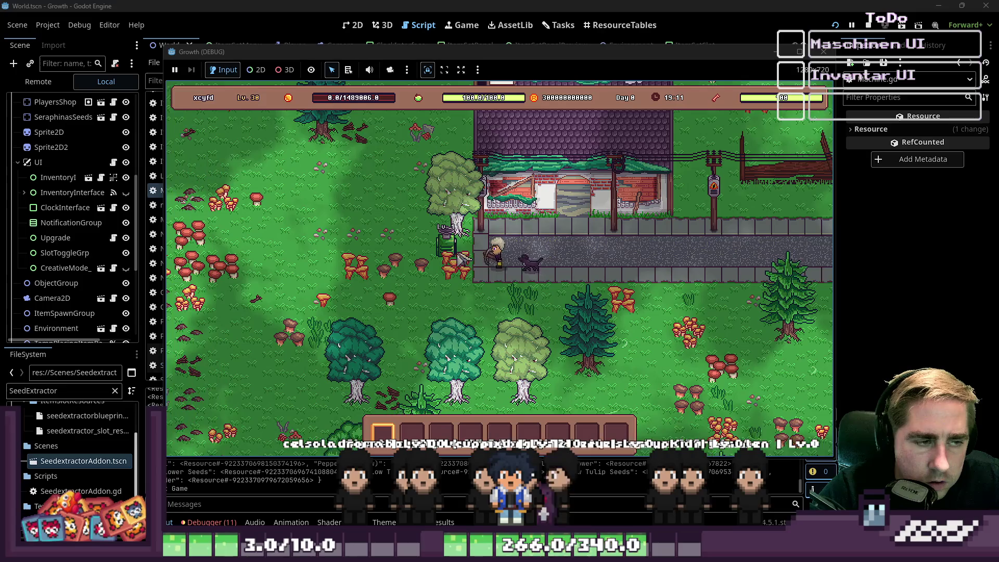
click(471, 245)
Load the x12 apple stack into the machine, move the produced apple to the inventory, then close the game
click(529, 362)
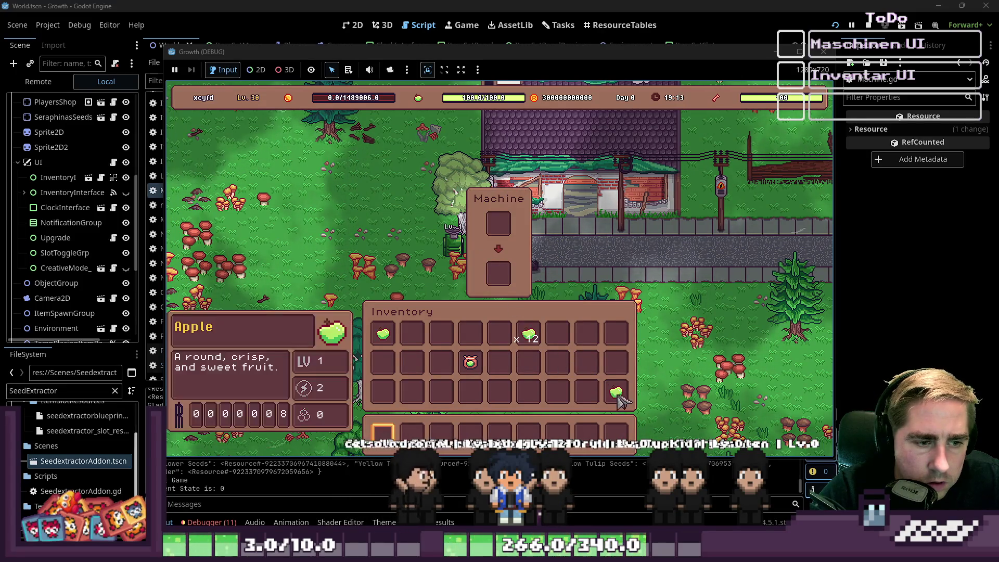
click(495, 229)
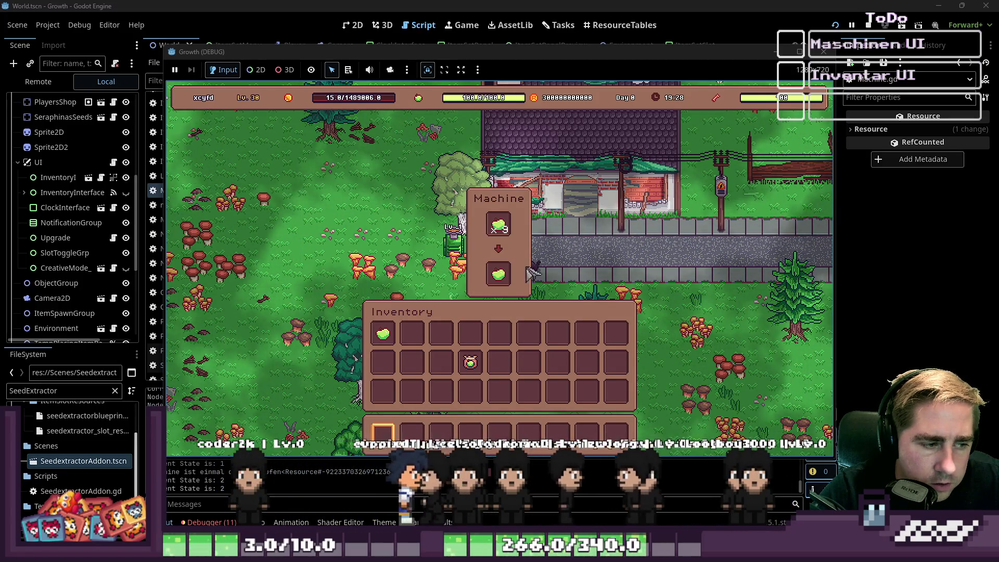
mouse_move(497, 282)
drag(497, 283, 499, 333)
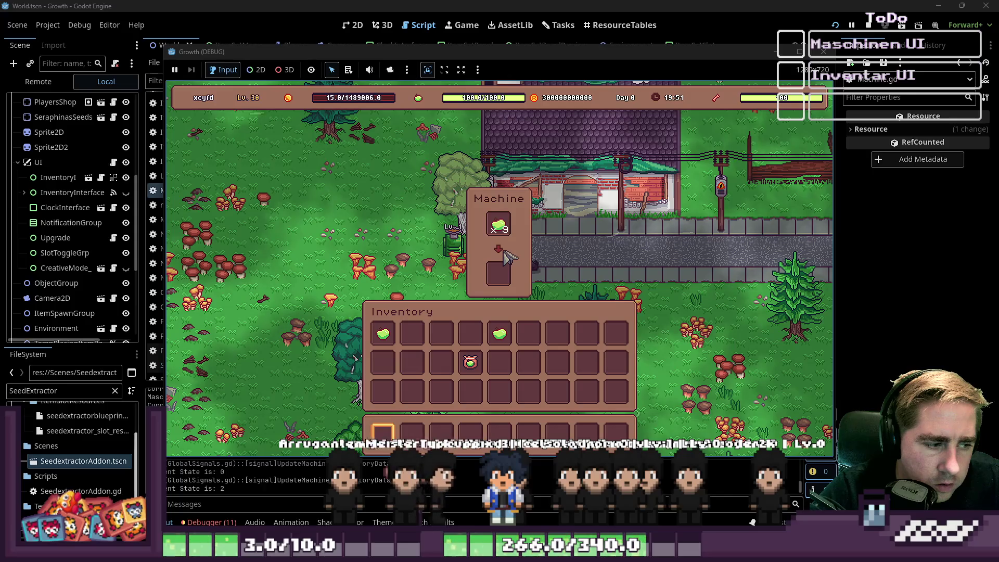
click(499, 224)
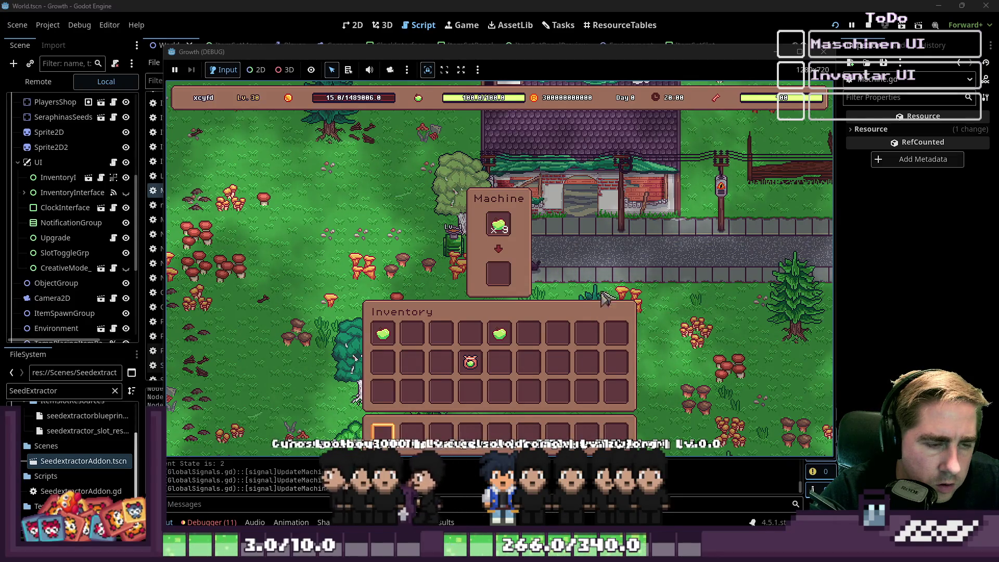
click(823, 53)
Scroll up to change_state in Machine.gd and select its function name
scroll(484, 232, up, 5)
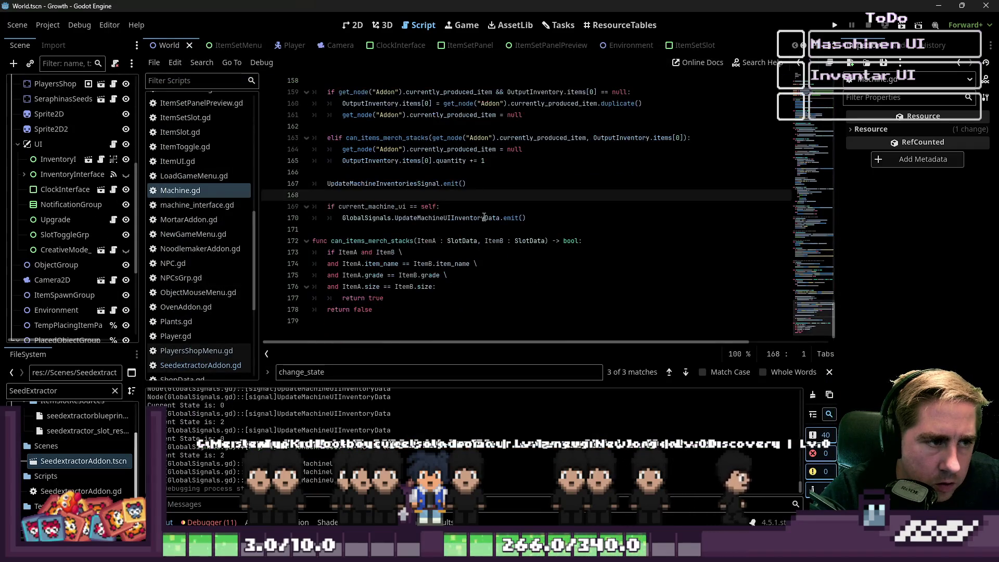
scroll(483, 215, up, 1)
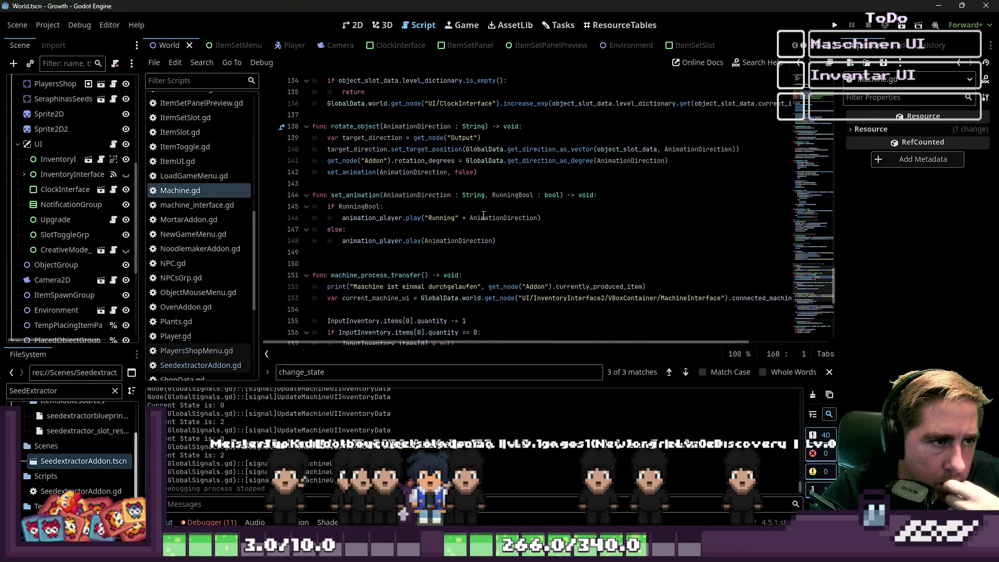
scroll(483, 215, up, 13)
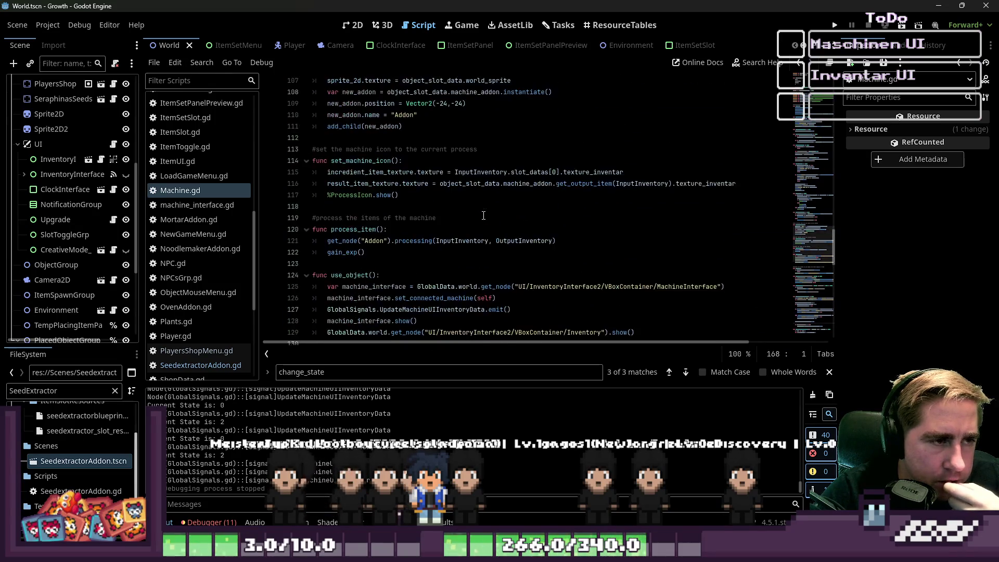
scroll(484, 215, up, 8)
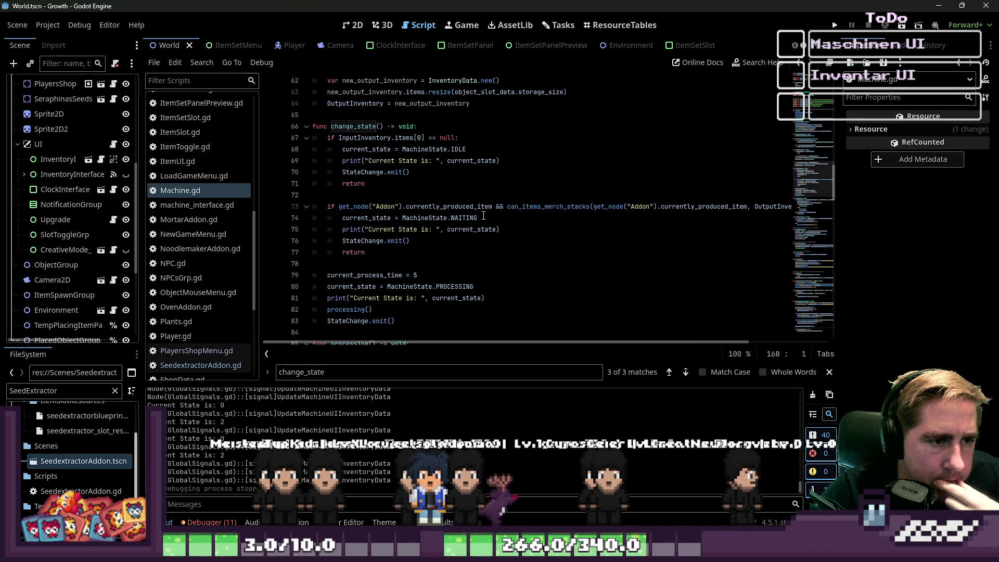
click(367, 128)
double_click(367, 127)
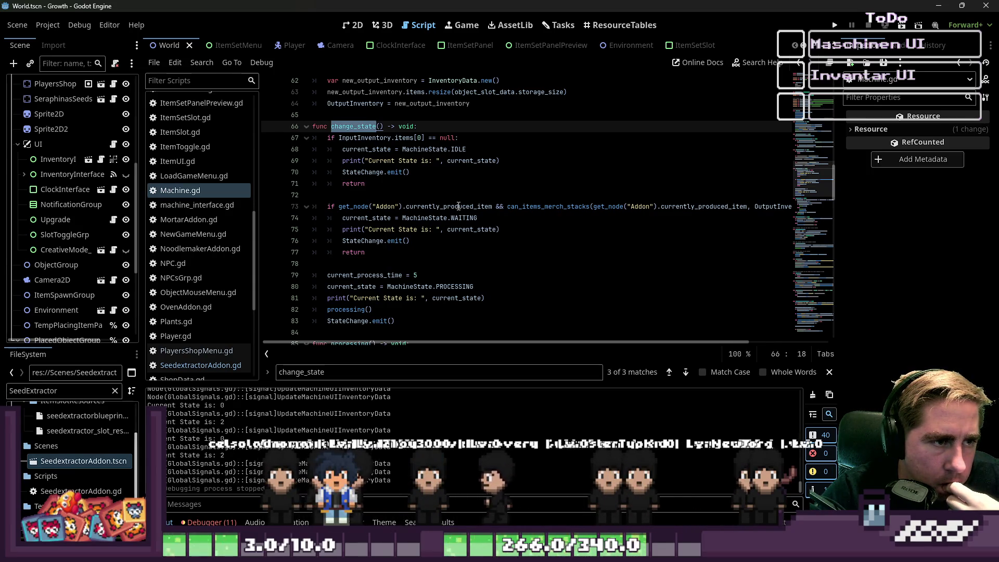
Review the empty-input IDLE and WAITING checks in change_state, then run the game with F5
scroll(459, 206, down, 1)
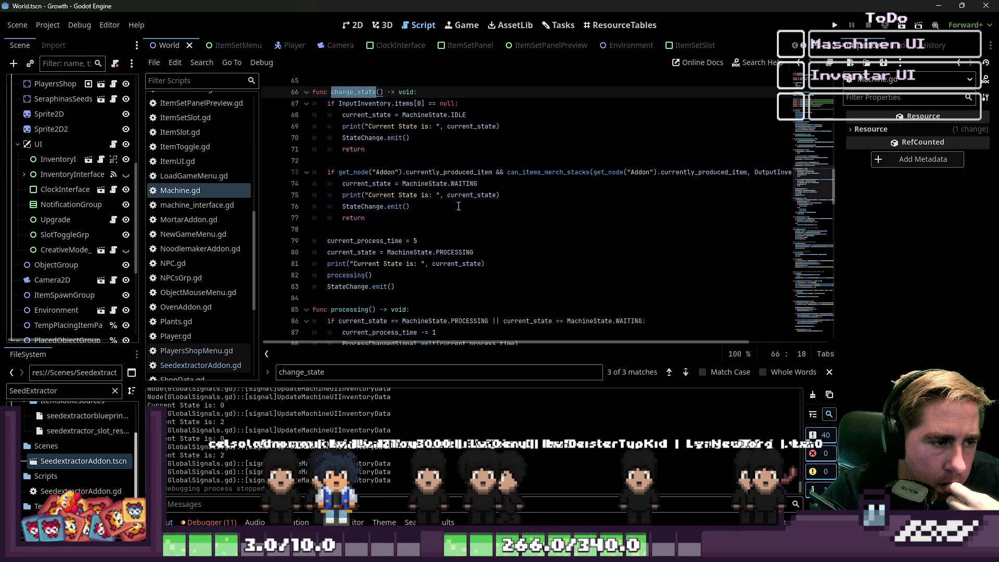
scroll(459, 207, up, 2)
click(458, 195)
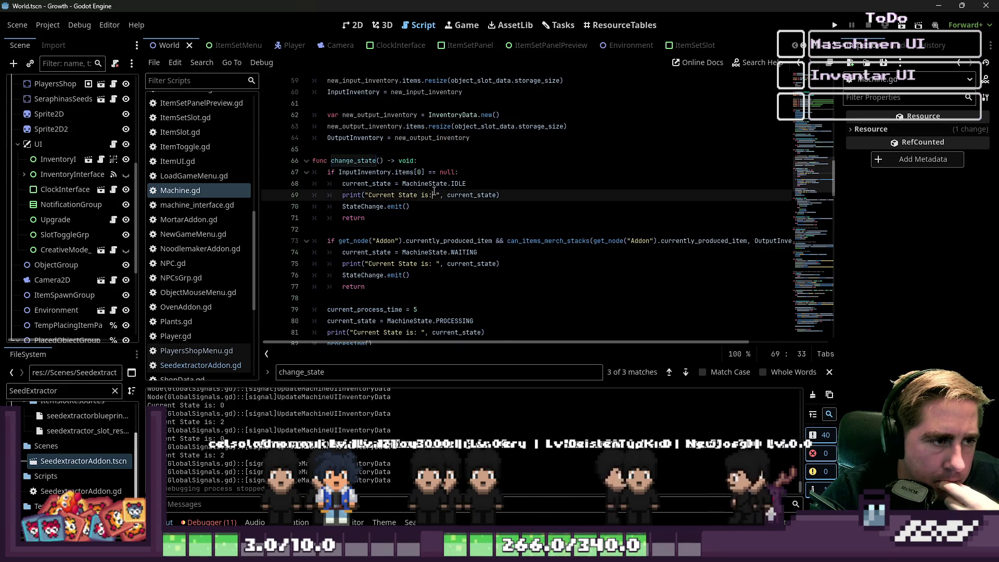
click(397, 172)
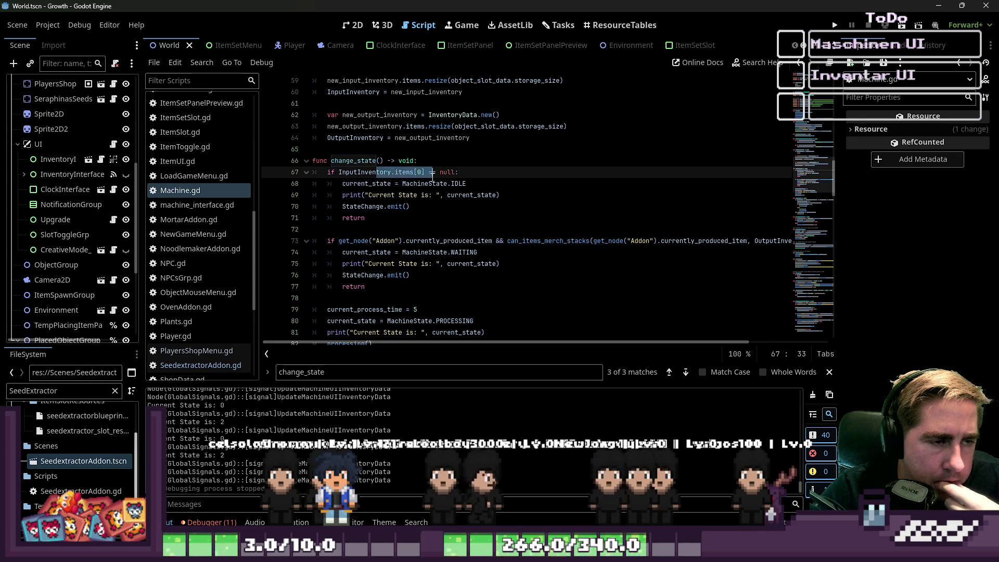
click(447, 183)
click(403, 219)
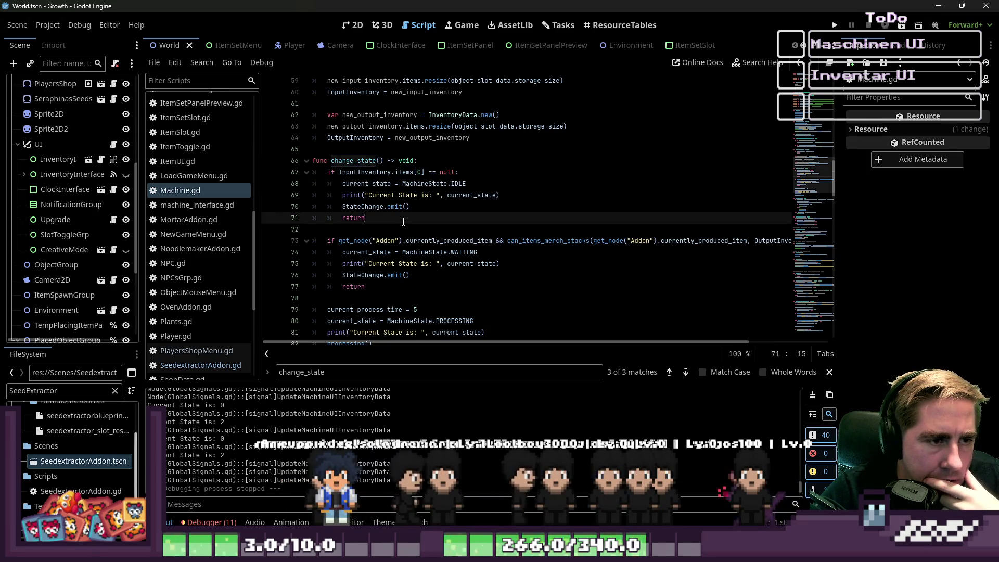
scroll(403, 224, down, 1)
key(F5)
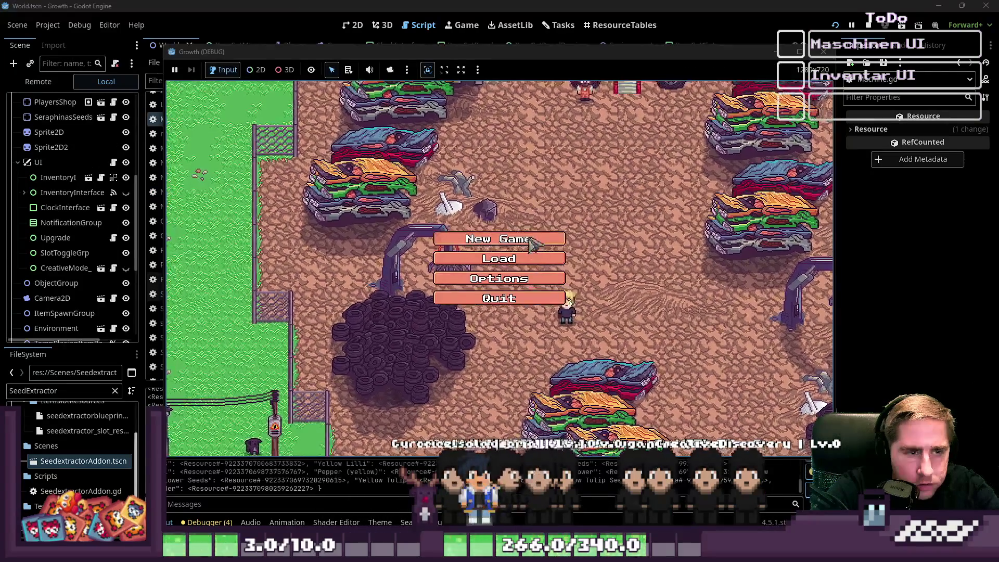
Start a new game, open the machine, take the apple stack out of its input, and close the game
text(cxys)
text(f)
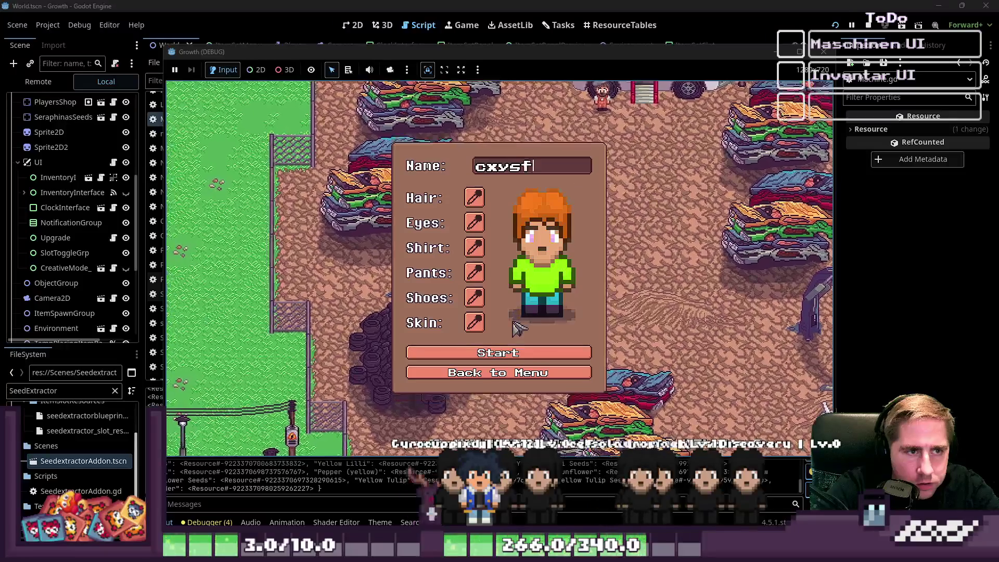
key(Return)
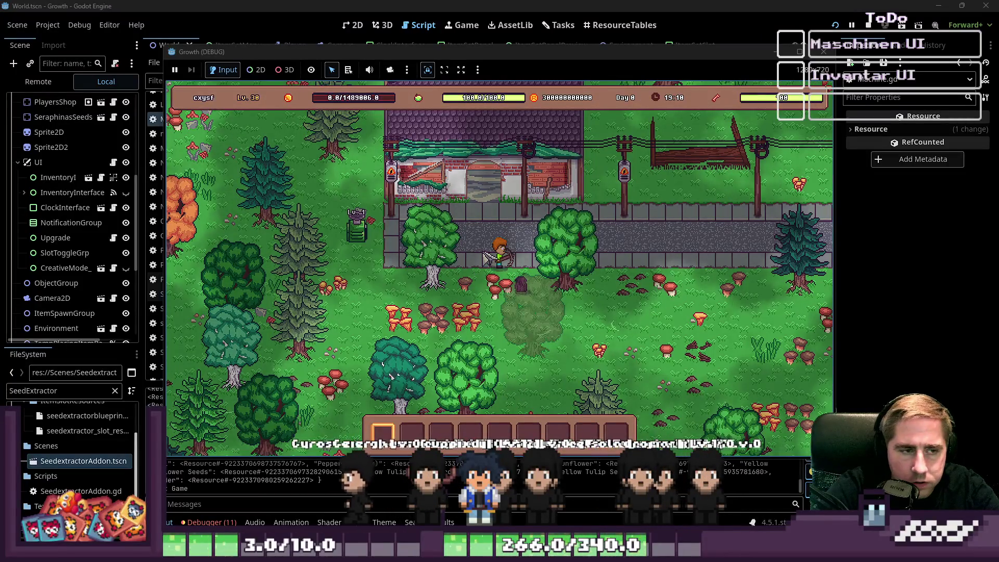
key(a)
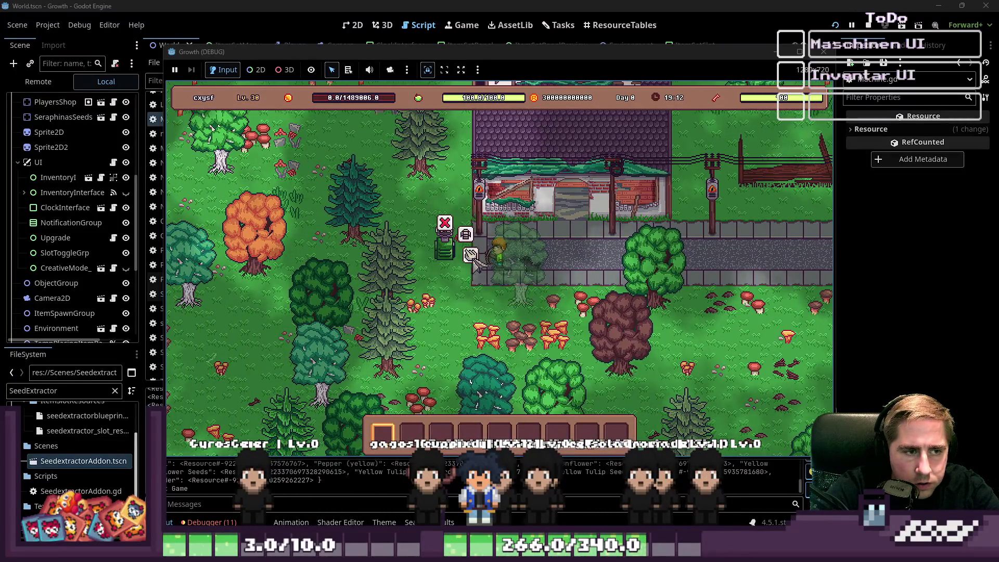
click(471, 256)
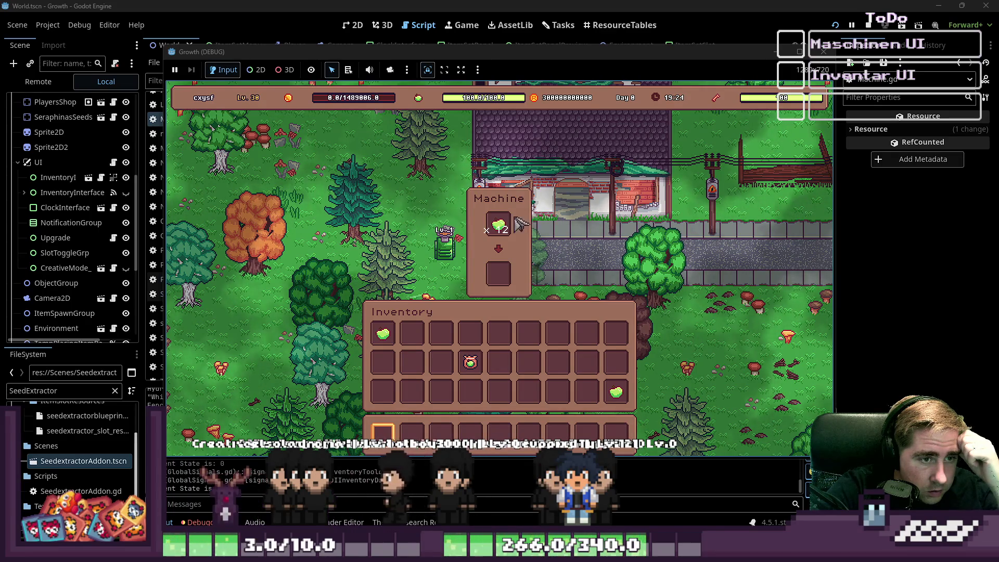
click(499, 227)
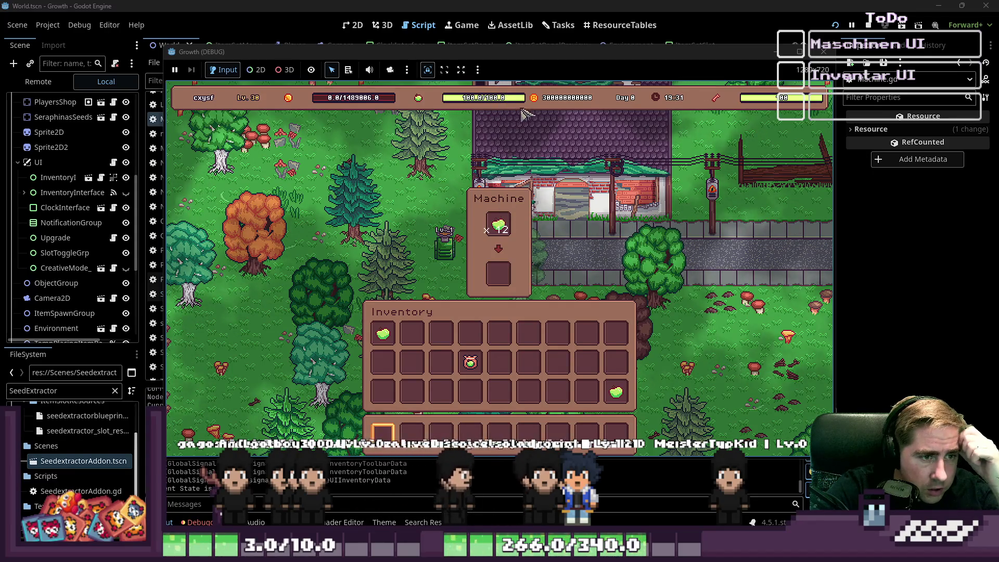
click(825, 52)
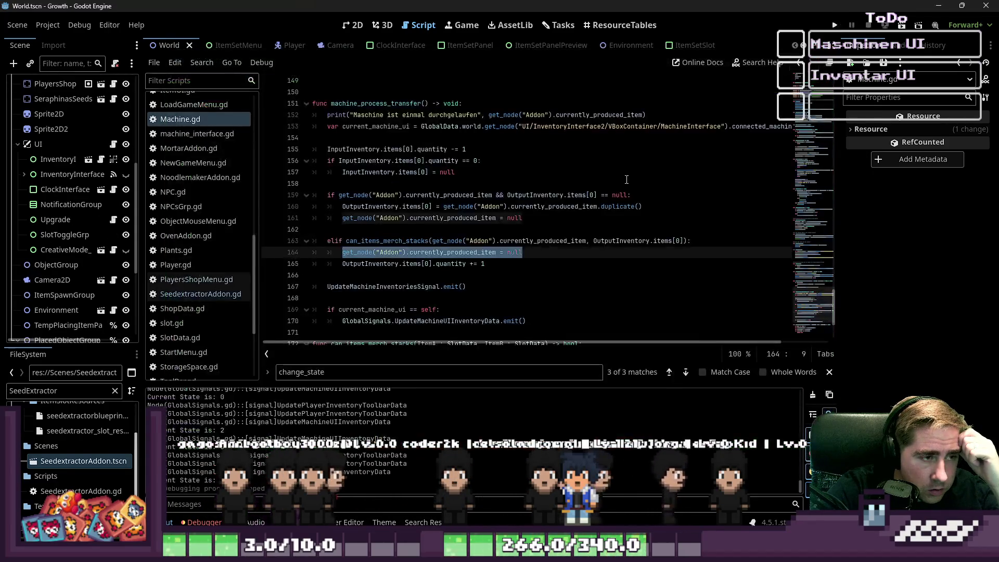
Check can_items_merch_stacks' final 'return false', then scroll back up to the WAITING condition in change_state
scroll(432, 237, down, 3)
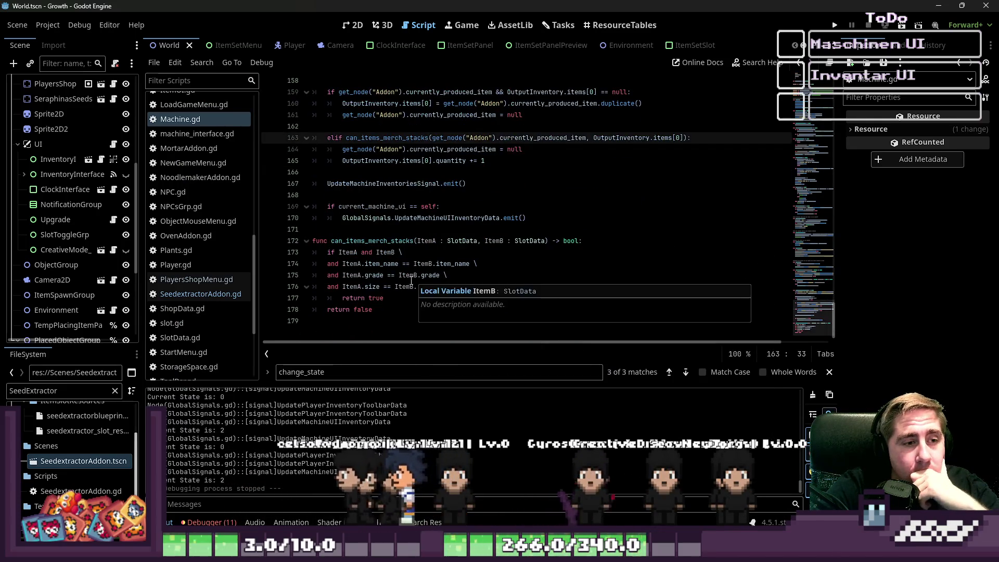
click(380, 310)
double_click(380, 310)
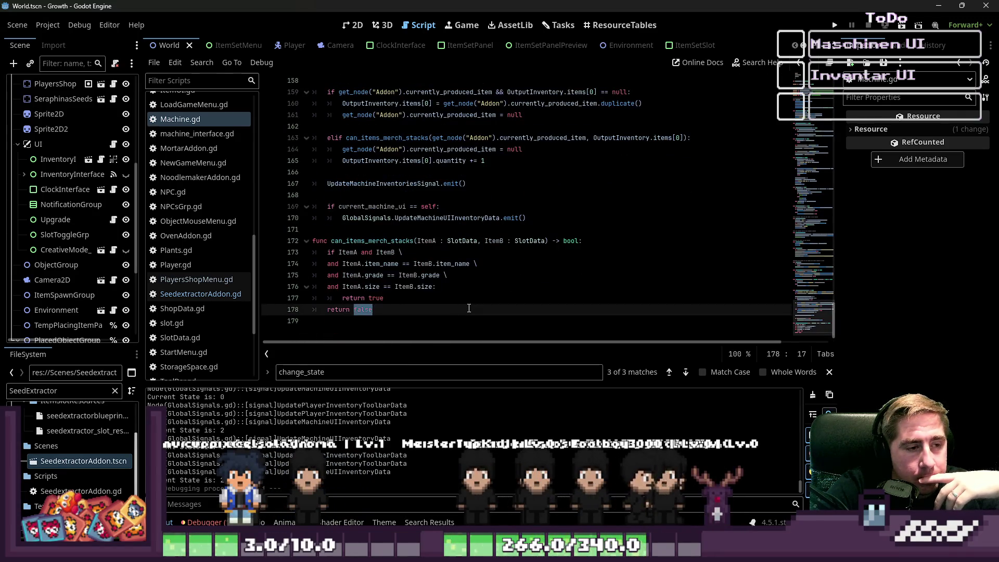
scroll(469, 308, up, 8)
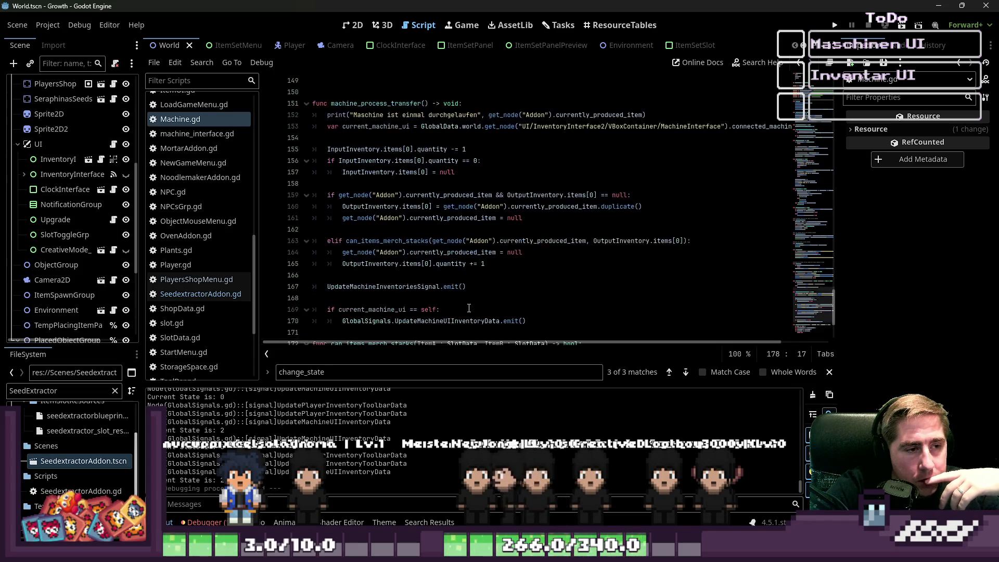
scroll(469, 308, up, 7)
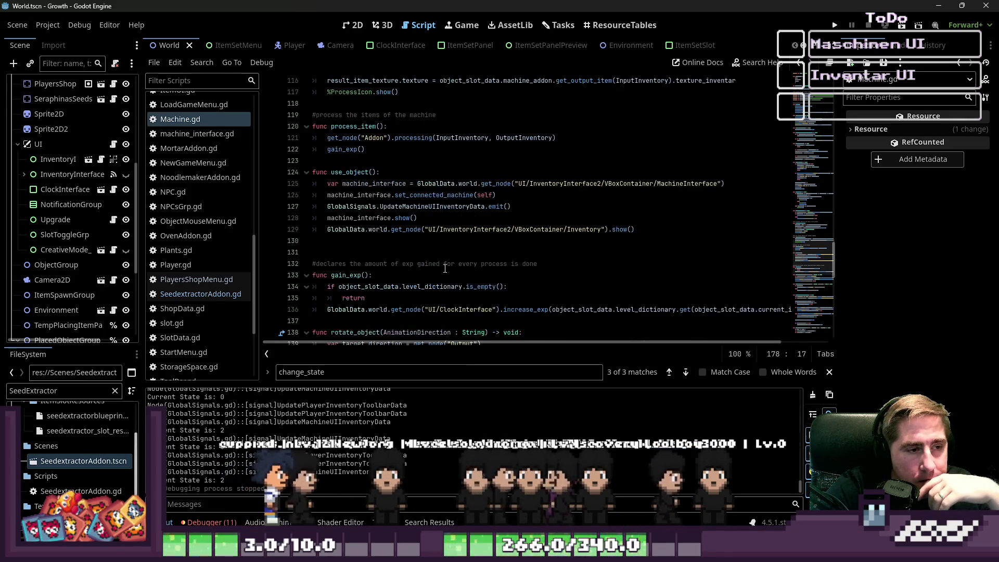
scroll(432, 242, up, 3)
scroll(431, 242, up, 9)
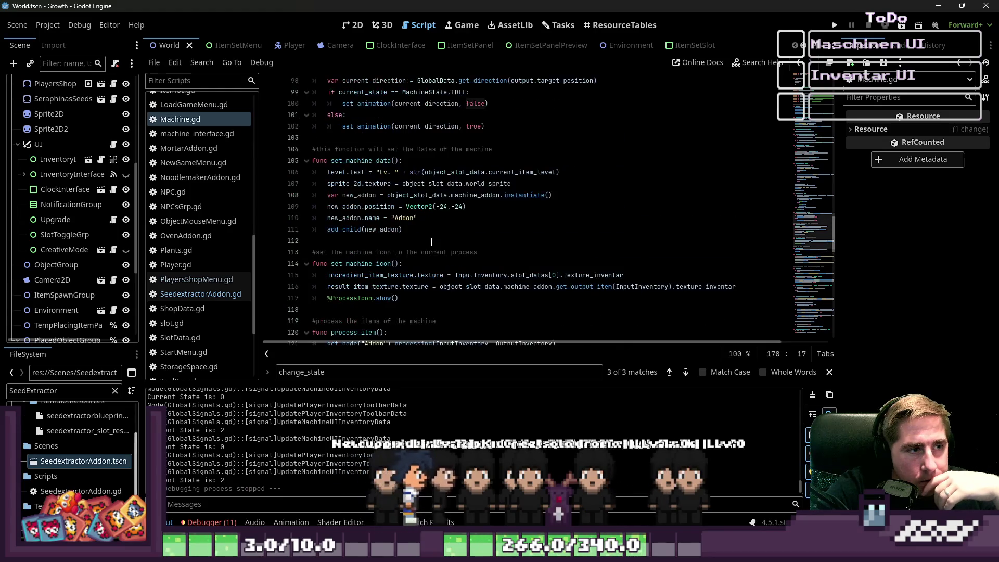
scroll(432, 242, up, 1)
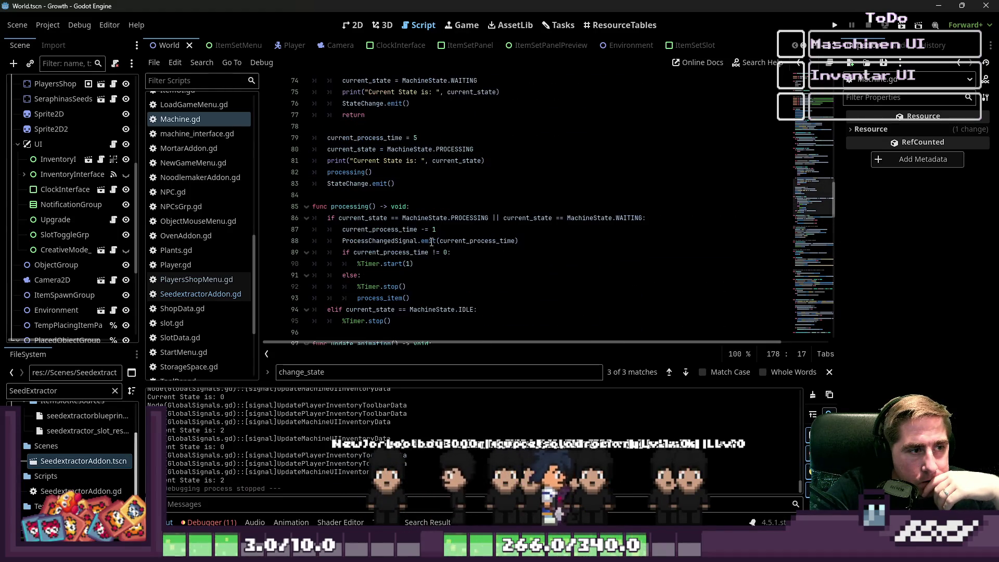
scroll(431, 242, up, 5)
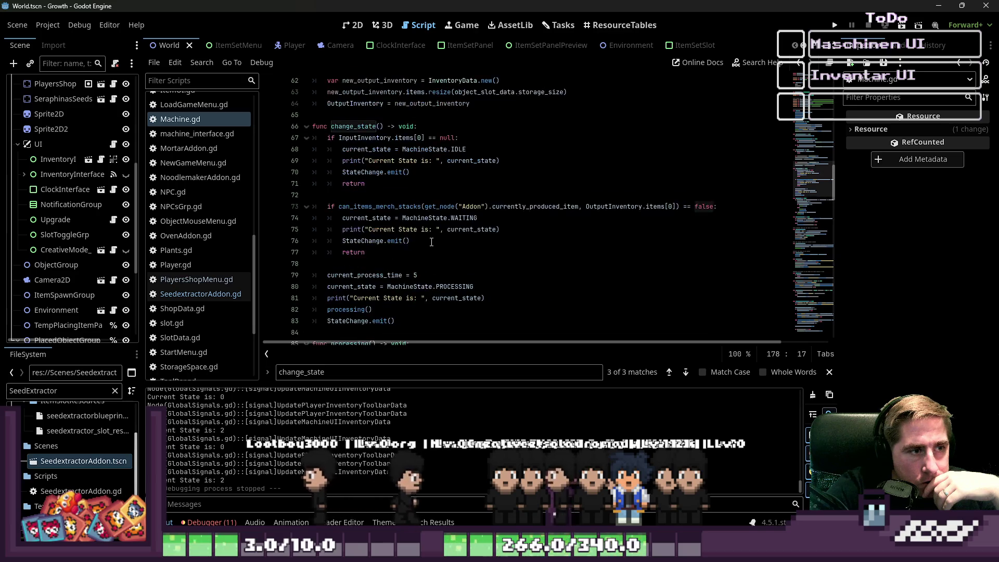
scroll(431, 237, down, 11)
scroll(431, 237, down, 20)
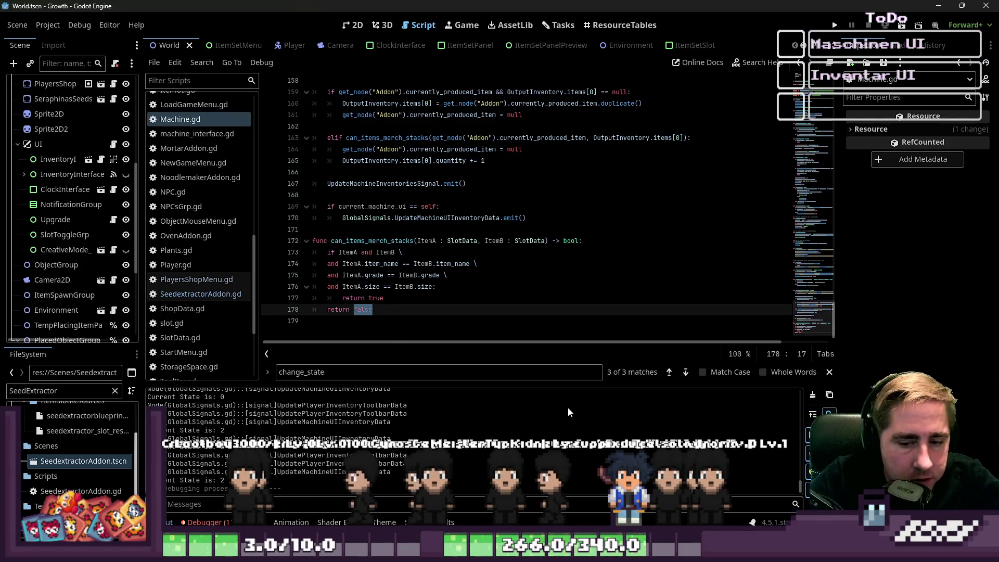
key(Up)
key(Up)
key(Up)
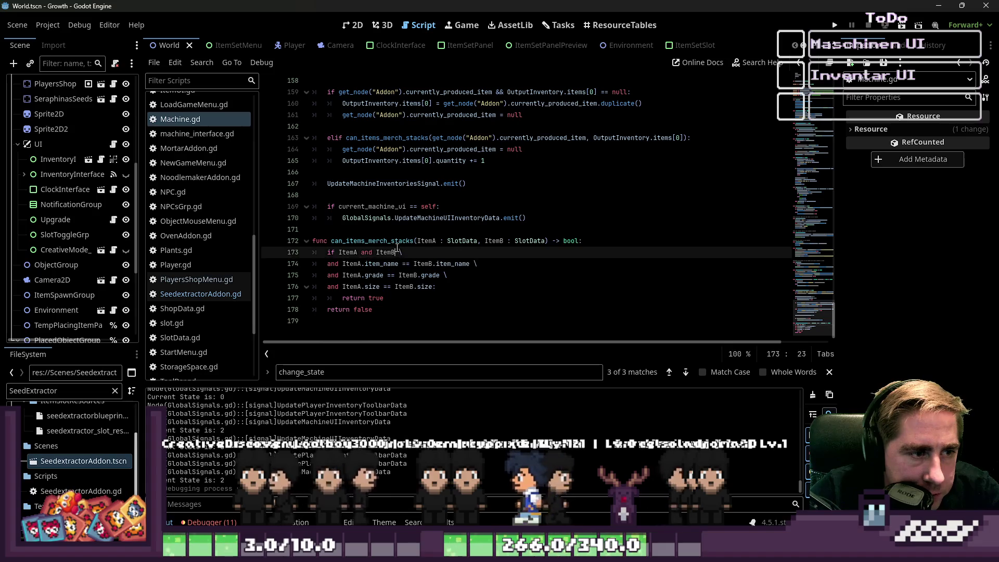
double_click(392, 241)
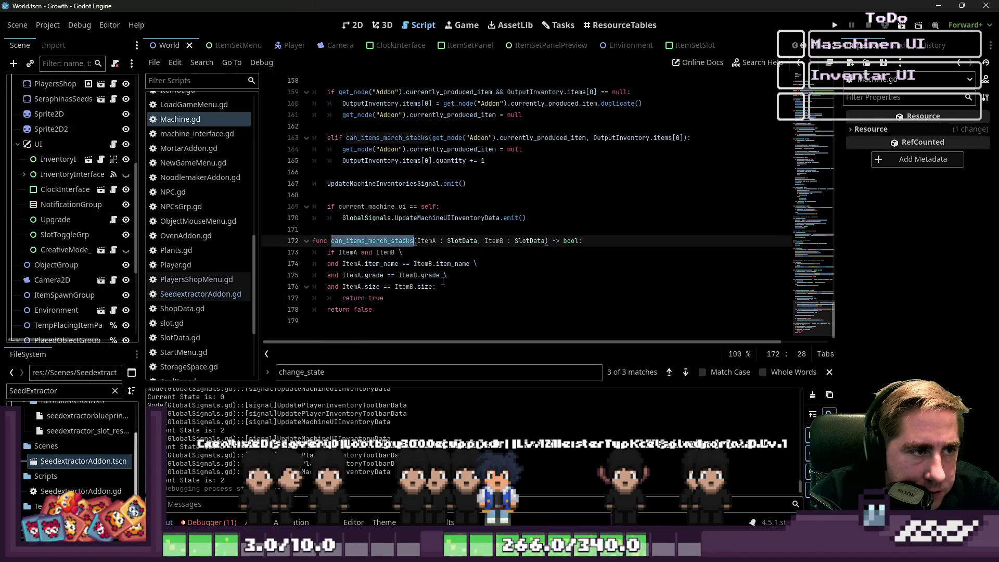
scroll(443, 281, up, 1)
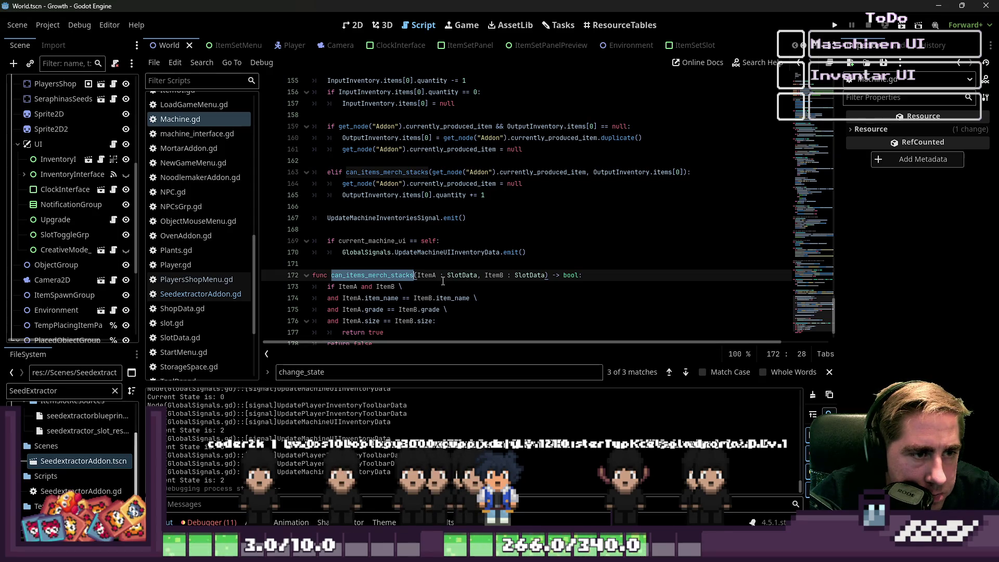
click(406, 298)
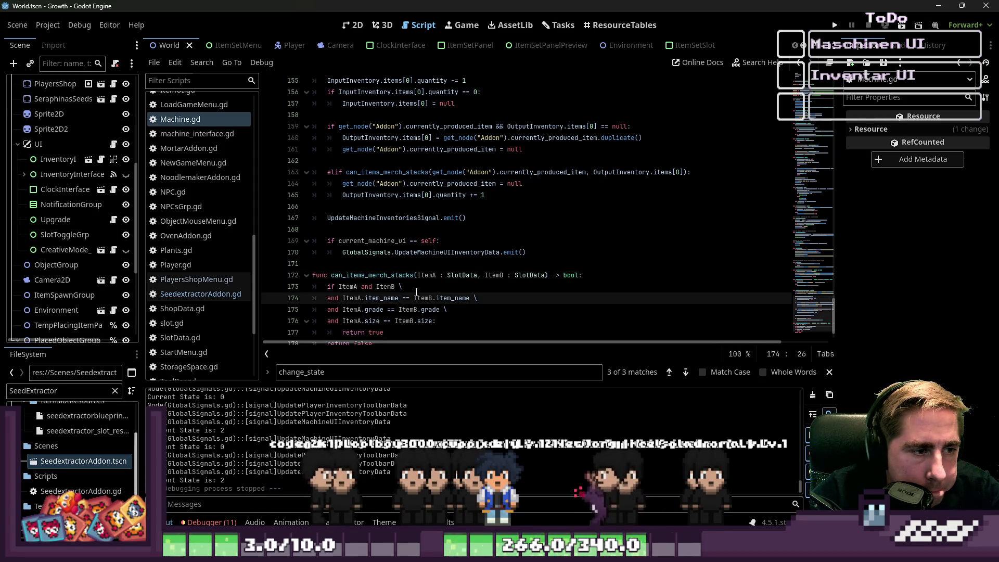
click(416, 290)
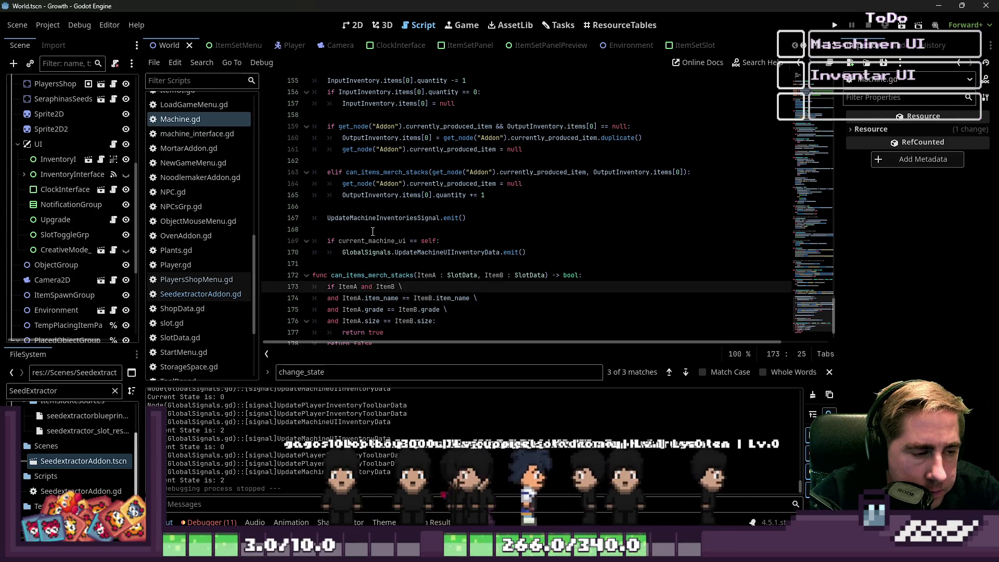
scroll(373, 231, up, 10)
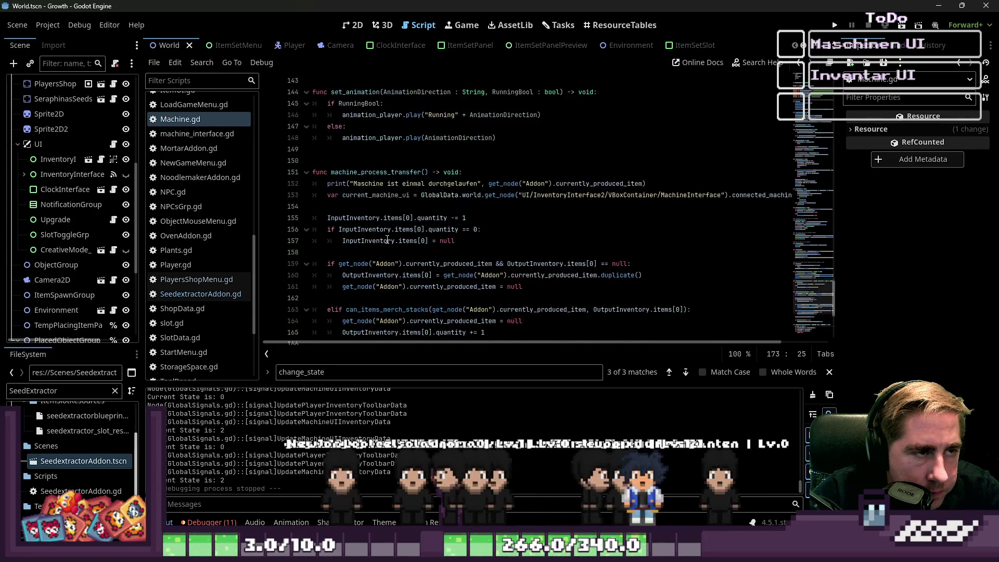
scroll(387, 239, up, 1)
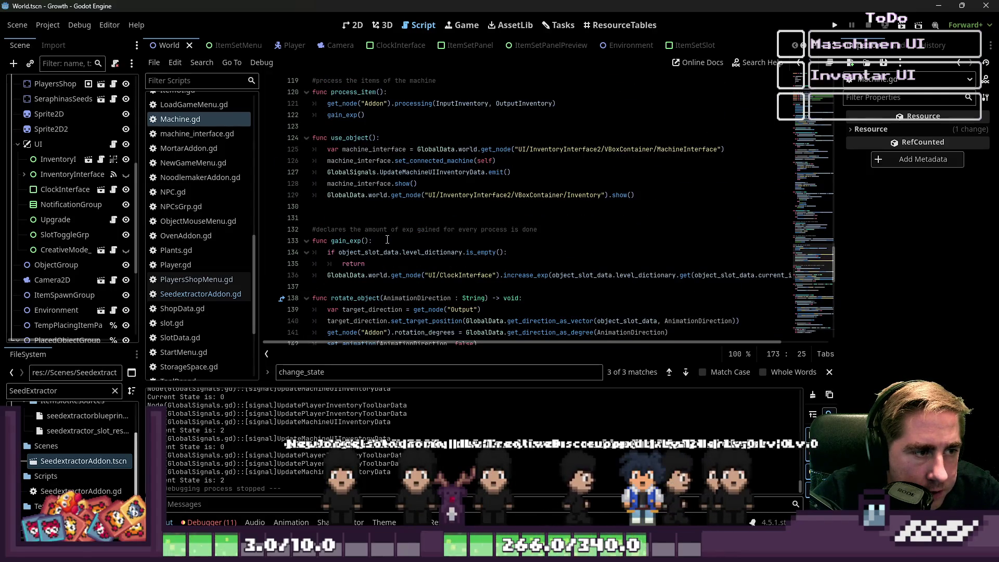
scroll(387, 239, down, 13)
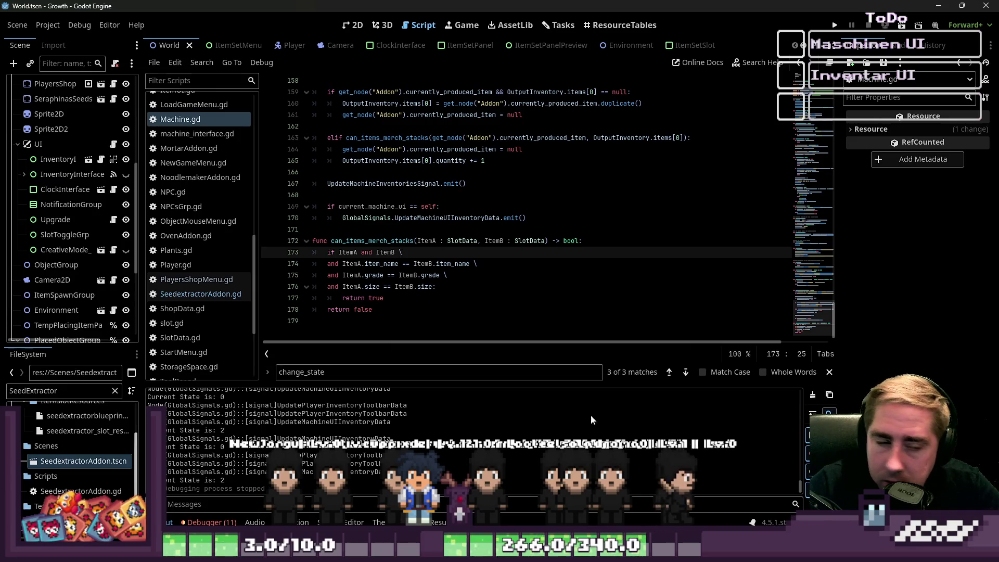
click(573, 321)
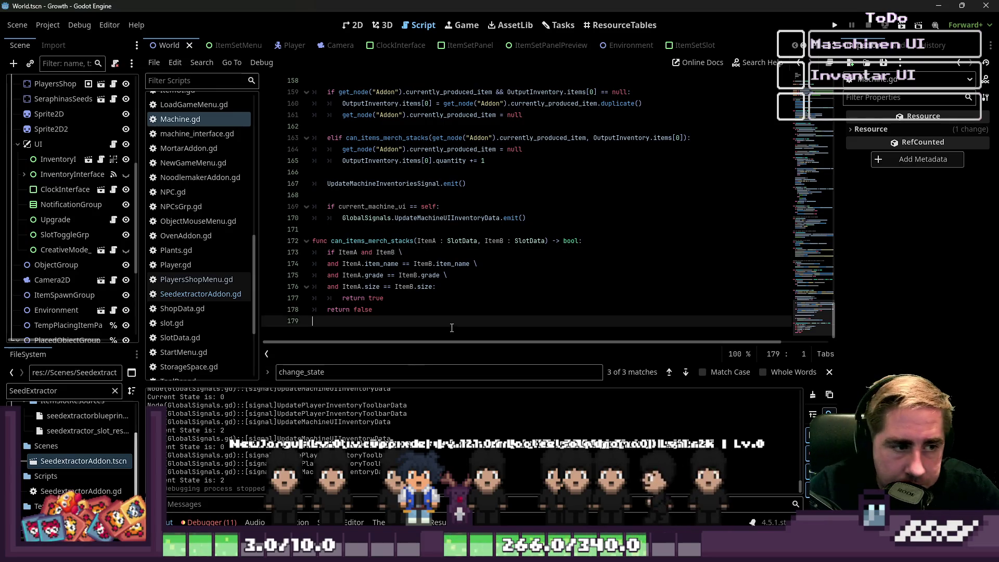